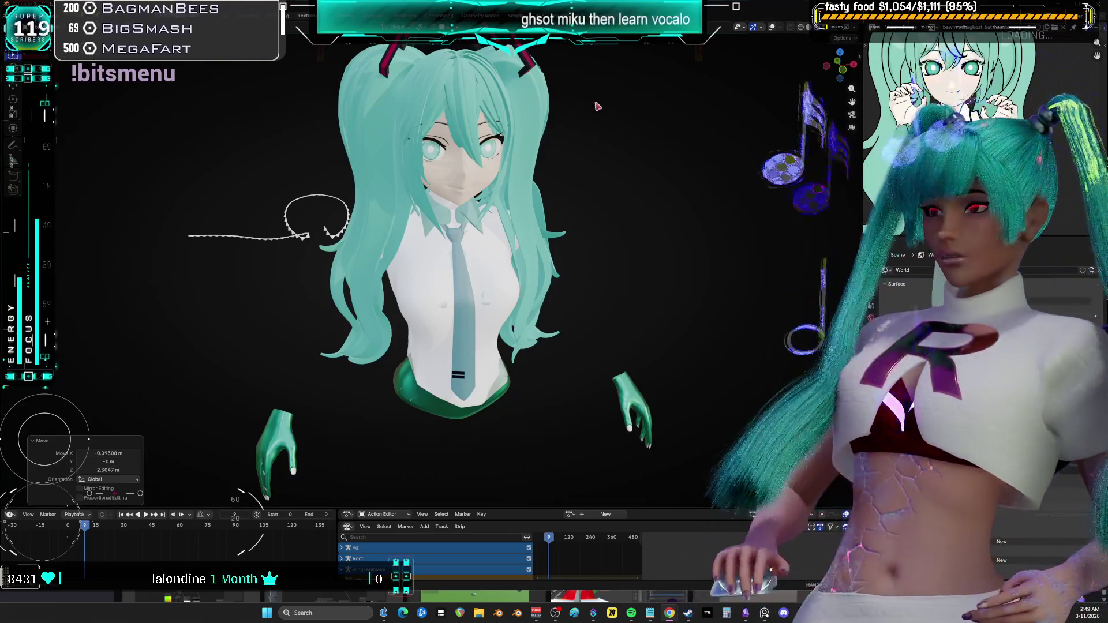
# Orbit to a side view of the character and enter Edit Mode on the hair curve
pyautogui.moveTo(598, 106); pyautogui.dragTo(554, 208, button='middle')
pyautogui.scroll(5, 515, 300)
pyautogui.moveTo(515, 299)
pyautogui.mouseDown(button='middle')
pyautogui.moveTo(493, 198)
pyautogui.moveTo(370, 214)
pyautogui.moveTo(393, 205)
pyautogui.mouseUp(button='middle')
pyautogui.scroll(4, 361, 214)
pyautogui.press('Tab')
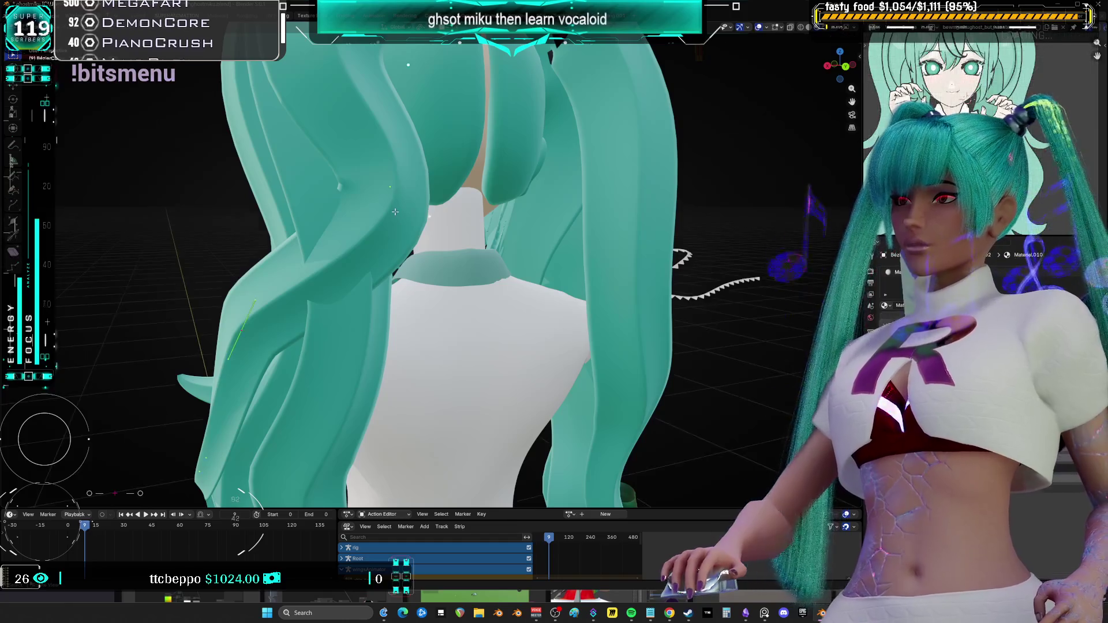
pyautogui.scroll(-3, 392, 207)
pyautogui.moveTo(393, 198)
pyautogui.mouseDown(button='middle')
pyautogui.moveTo(225, 210)
pyautogui.moveTo(444, 291)
pyautogui.moveTo(606, 260)
pyautogui.mouseUp(button='middle')
# Move the selected hair curve points three times to reposition the strand
pyautogui.press('g')
pyautogui.click(332, 202)
pyautogui.press('g')
pyautogui.click(323, 205)
pyautogui.press('g')
pyautogui.click(443, 292)
# Tilt the hair strand points about 17.8° with Ctrl+T, checking from the side and back
pyautogui.press('s')
pyautogui.click(686, 245)
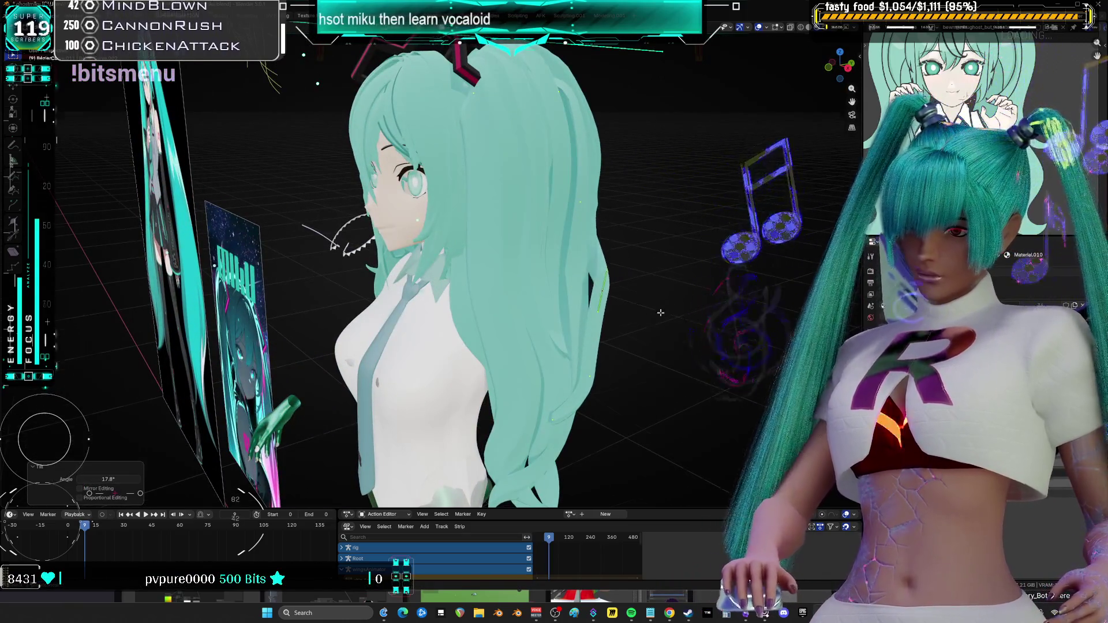
pyautogui.moveTo(686, 245); pyautogui.dragTo(656, 298, button='middle')
pyautogui.hotkey('ctrl', 't')
pyautogui.click(662, 342)
pyautogui.moveTo(662, 341)
pyautogui.mouseDown(button='middle')
pyautogui.moveTo(437, 203)
pyautogui.moveTo(551, 210)
pyautogui.moveTo(615, 267)
pyautogui.moveTo(633, 259)
pyautogui.moveTo(513, 227)
pyautogui.moveTo(526, 230)
pyautogui.moveTo(507, 280)
pyautogui.moveTo(484, 292)
pyautogui.moveTo(531, 288)
pyautogui.moveTo(508, 277)
pyautogui.moveTo(536, 271)
pyautogui.moveTo(566, 173)
pyautogui.mouseUp(button='middle')
# Nudge the hair curve points into place, cancelling an unwanted scale
pyautogui.press('g')
pyautogui.click(438, 202)
pyautogui.press('s')
pyautogui.rightClick(576, 220)
pyautogui.press('g')
pyautogui.click(591, 276)
# Reposition more hair points and rotate the hair curve 6.05°
pyautogui.press('g')
pyautogui.click(634, 259)
pyautogui.press('g')
pyautogui.click(633, 259)
pyautogui.click(530, 227)
pyautogui.click(533, 267)
pyautogui.press('g')
pyautogui.click(500, 300)
# Move the front hair strand sideways along X and reposition it near the collar
pyautogui.scroll(5, 583, 110)
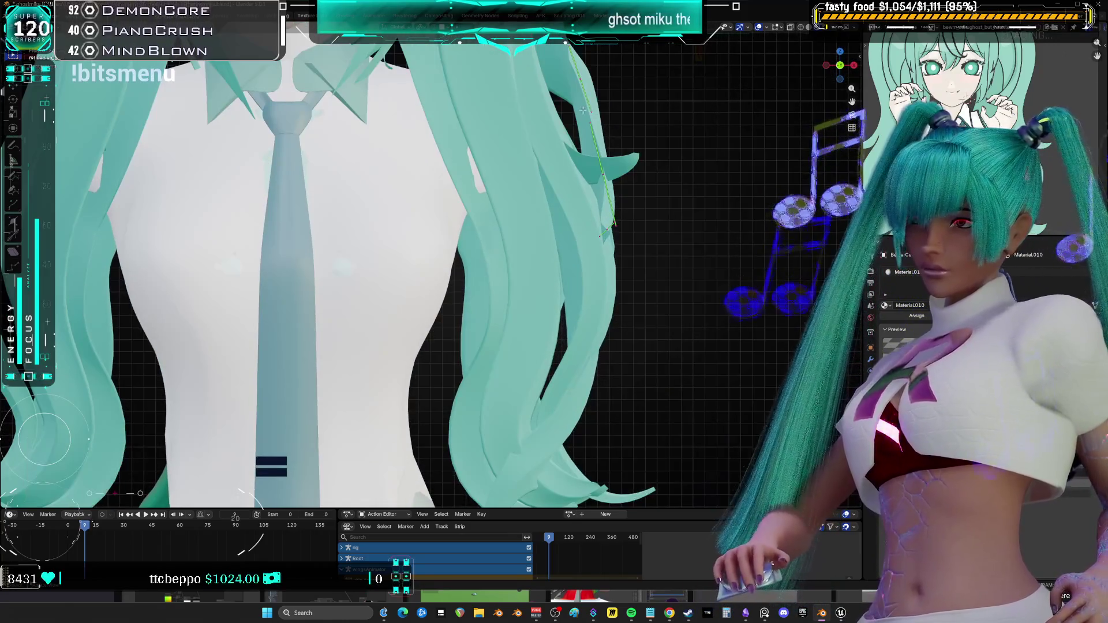
pyautogui.keyDown('shift'); pyautogui.moveTo(583, 77); pyautogui.dragTo(574, 254, button='middle'); pyautogui.keyUp('shift')
pyautogui.press('g')
pyautogui.press('x')
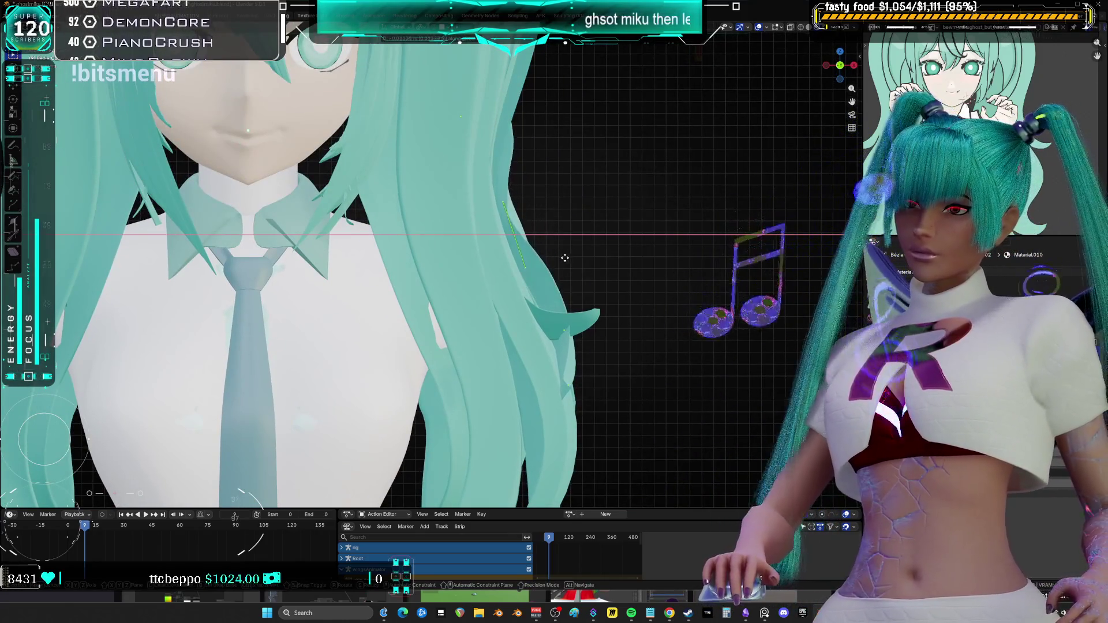
pyautogui.click(557, 260)
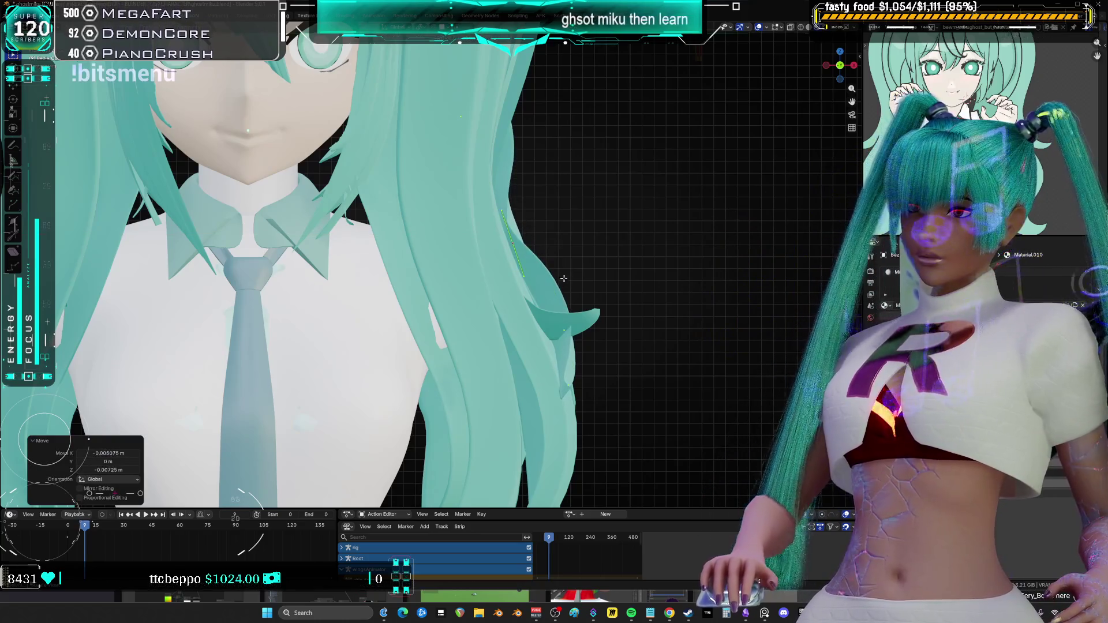
pyautogui.press('g')
pyautogui.click(561, 335)
# Rotate the hair curve point 62.7° so the strand follows the torso's side
pyautogui.moveTo(561, 336); pyautogui.dragTo(635, 353, button='middle')
pyautogui.press('r')
pyautogui.click(603, 396)
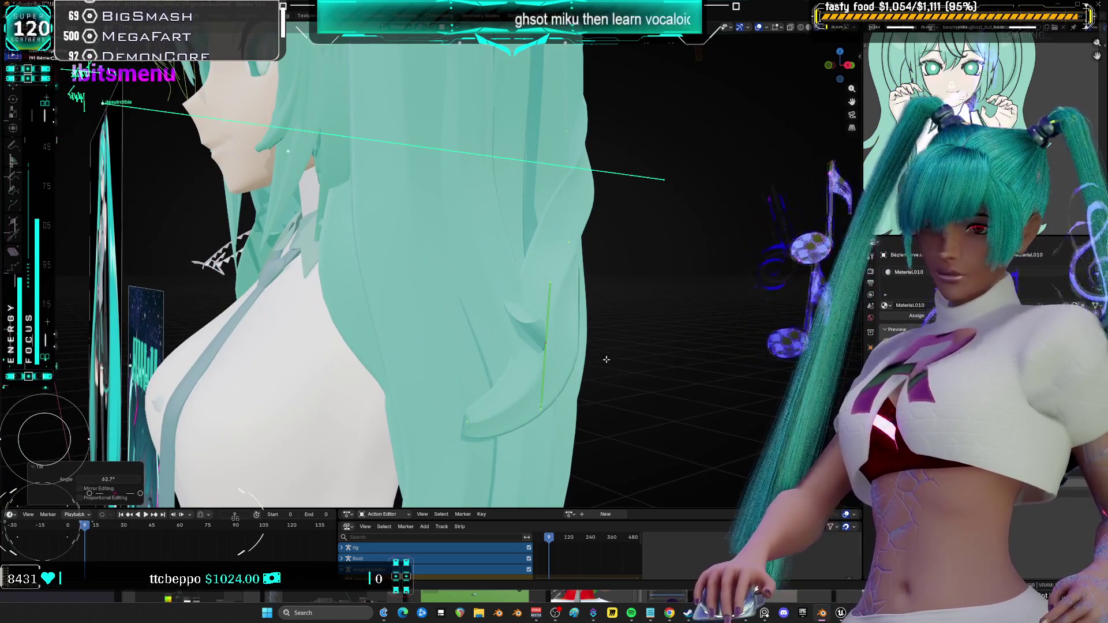
pyautogui.moveTo(603, 396); pyautogui.dragTo(591, 296, button='middle')
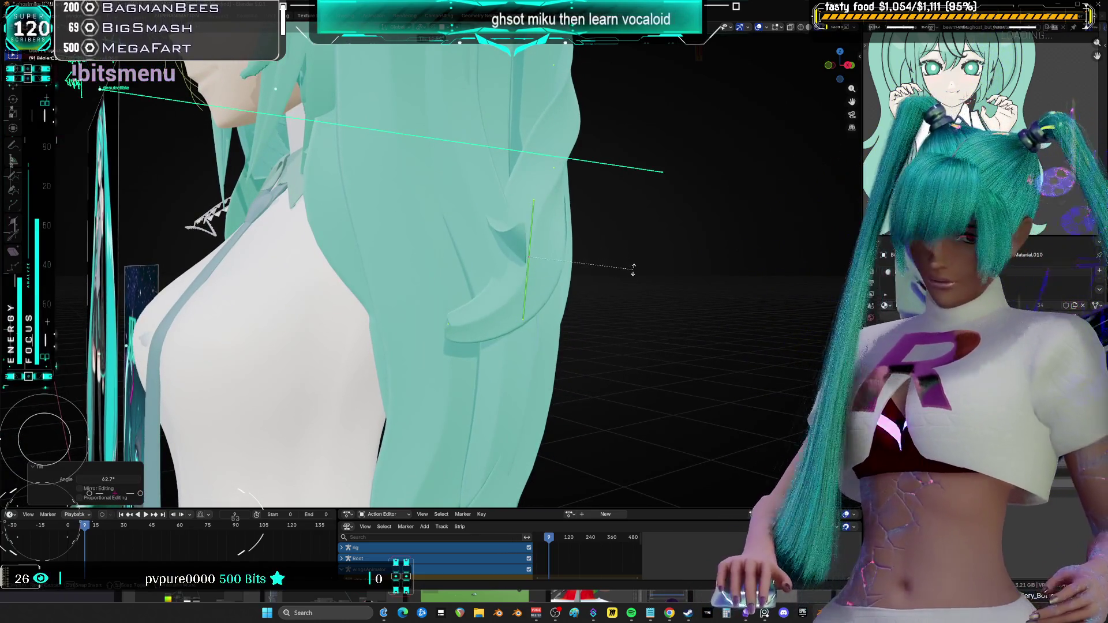
pyautogui.moveTo(481, 332); pyautogui.dragTo(644, 393, button='middle')
# Pull the strand tip inward along X and rotate the hair curve 41.3°
pyautogui.press('g')
pyautogui.press('x')
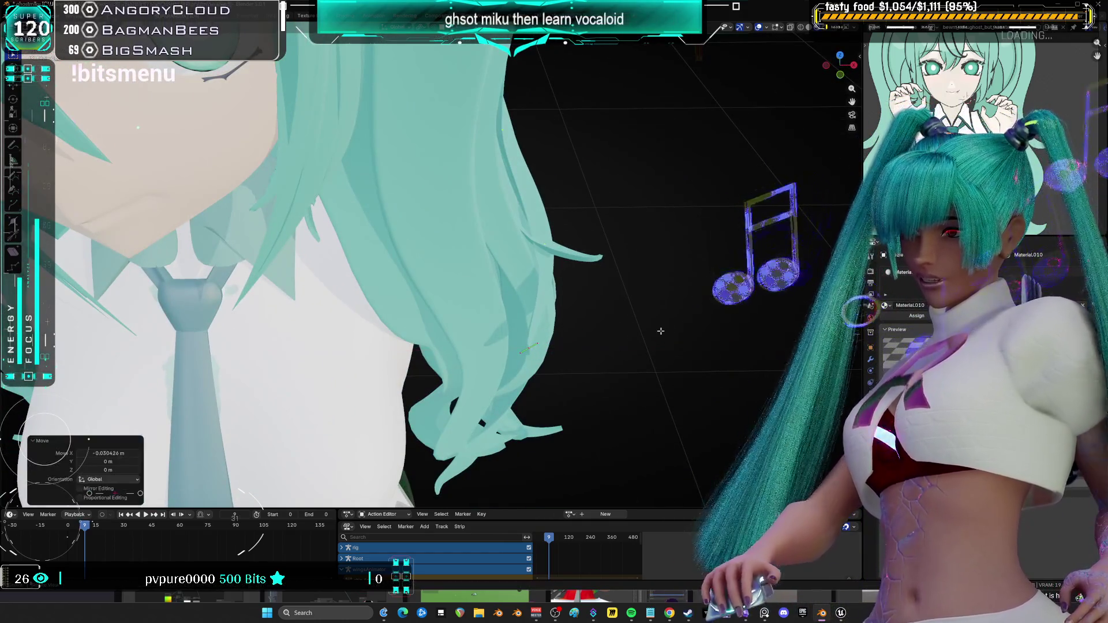
pyautogui.click(673, 365)
pyautogui.moveTo(658, 352)
pyautogui.mouseDown(button='middle')
pyautogui.moveTo(504, 219)
pyautogui.moveTo(571, 203)
pyautogui.mouseUp(button='middle')
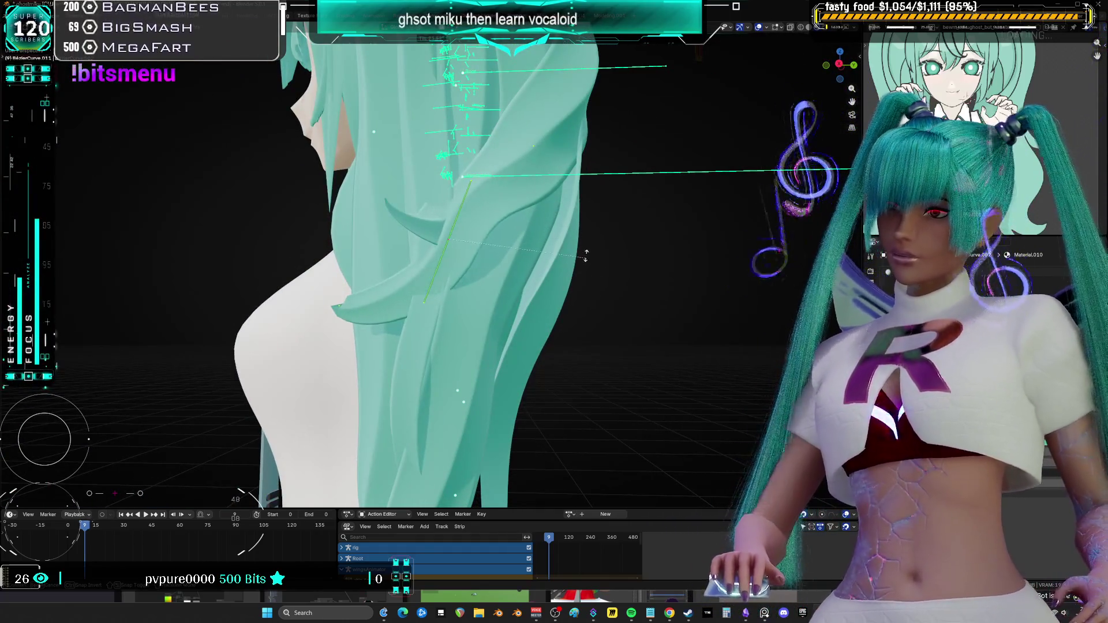
pyautogui.click(655, 304)
pyautogui.moveTo(655, 304)
pyautogui.mouseDown(button='middle')
pyautogui.moveTo(721, 271)
pyautogui.moveTo(595, 285)
pyautogui.moveTo(549, 228)
pyautogui.moveTo(577, 242)
pyautogui.moveTo(475, 276)
pyautogui.moveTo(564, 239)
pyautogui.mouseUp(button='middle')
# Move the hair strand into its final position and return to Object Mode
pyautogui.press('g')
pyautogui.click(590, 241)
pyautogui.hotkey('ctrl', 'Tab')
pyautogui.click(515, 283)
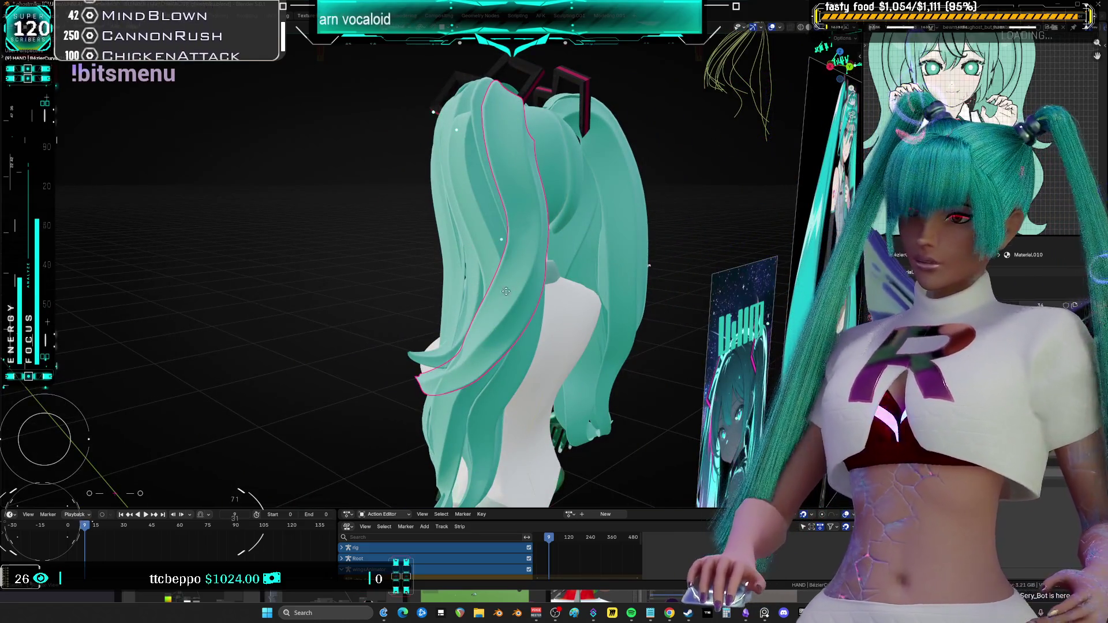
# Cancel the duplicate's move and shift the hair strand 0.027 m along Y
pyautogui.rightClick(506, 292)
pyautogui.moveTo(598, 271); pyautogui.dragTo(576, 285, button='middle')
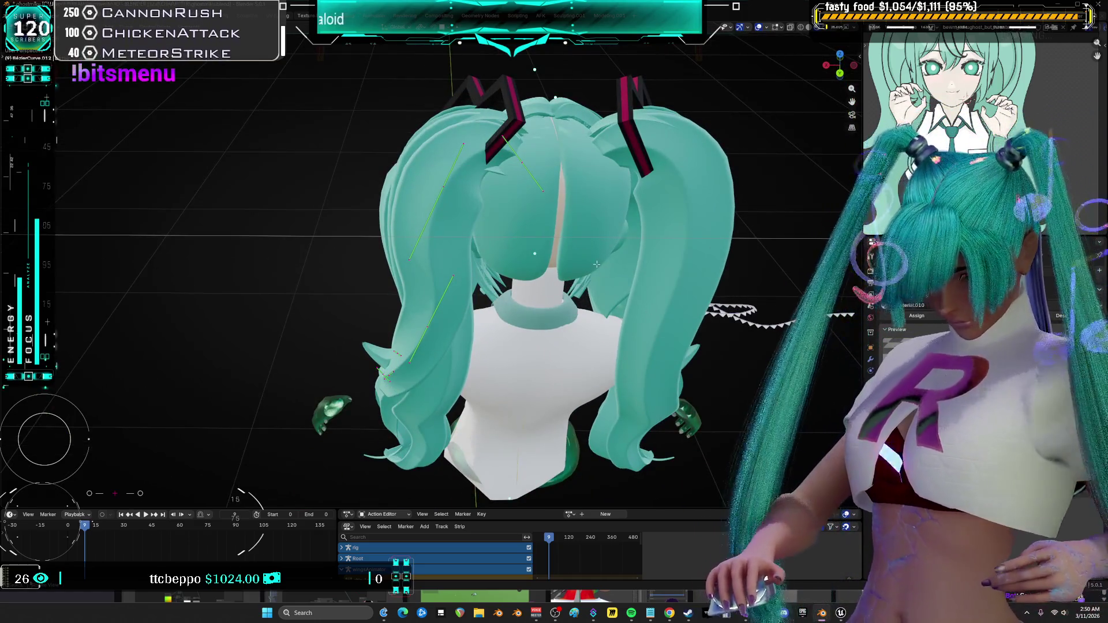
pyautogui.press('g')
pyautogui.press('y')
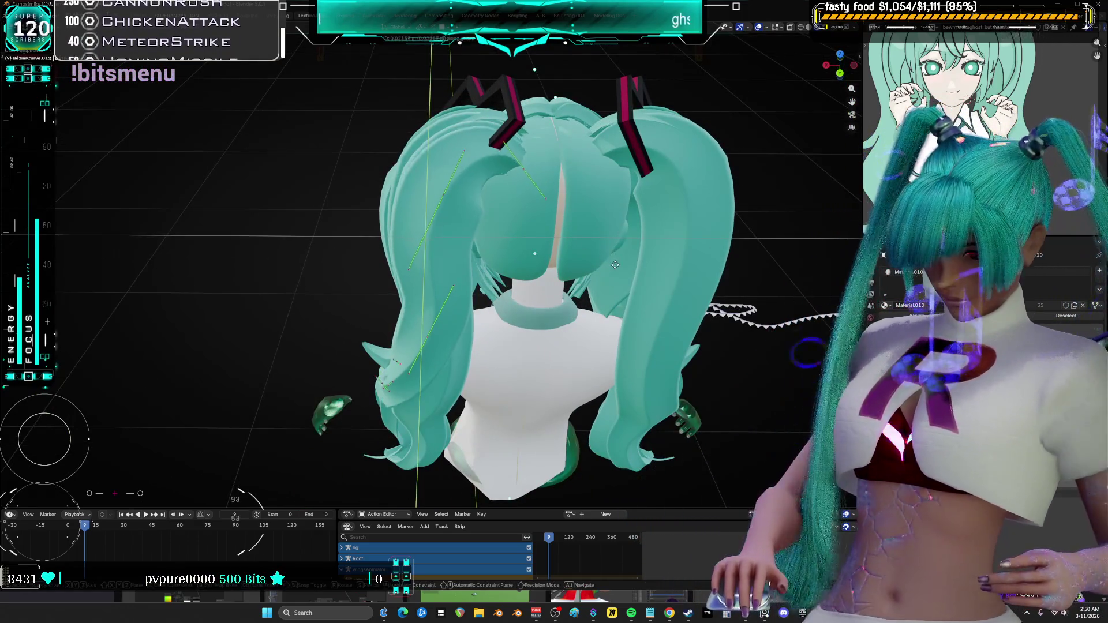
pyautogui.click(615, 264)
# Enable X-ray and Wireframe shading, then switch to the browser window
pyautogui.hotkey('alt', 'z')
pyautogui.press('z')
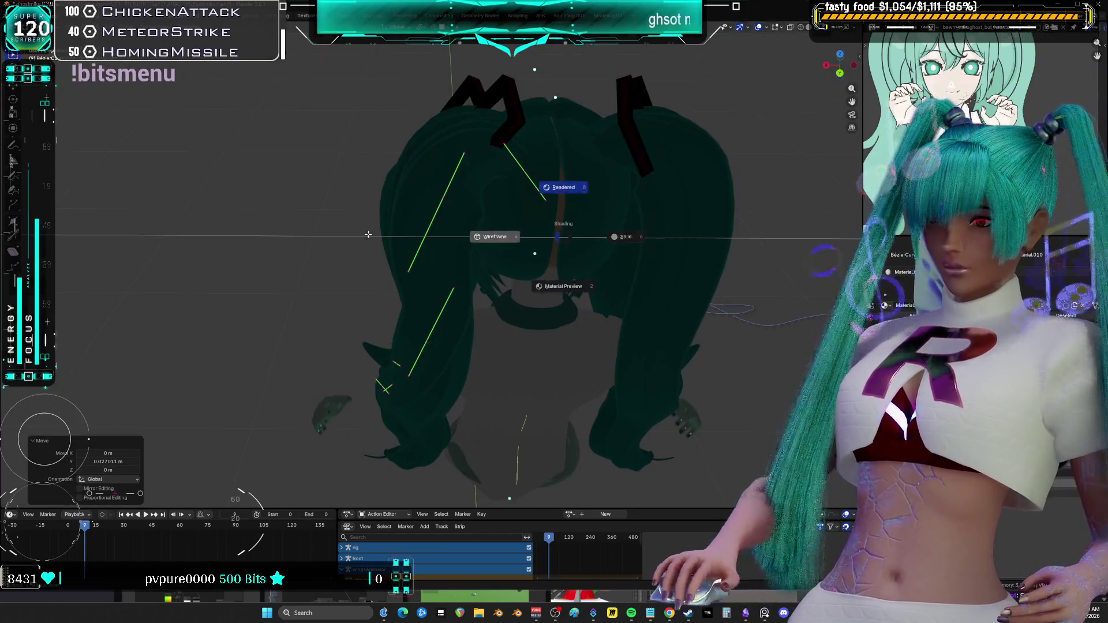
pyautogui.click(368, 234)
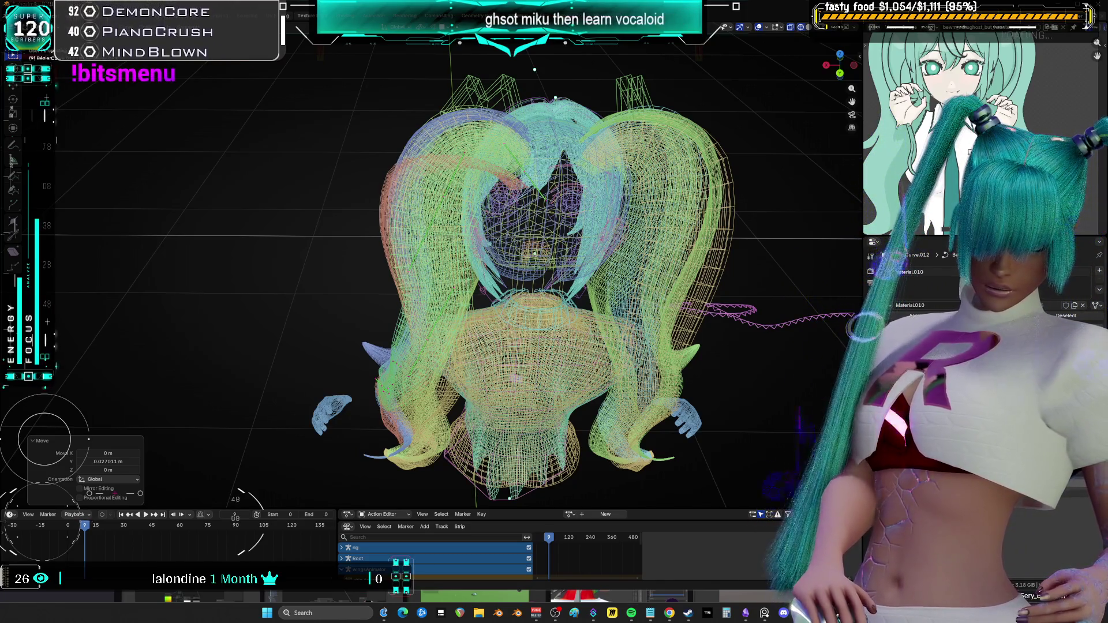
pyautogui.hotkey('alt', 'Tab')
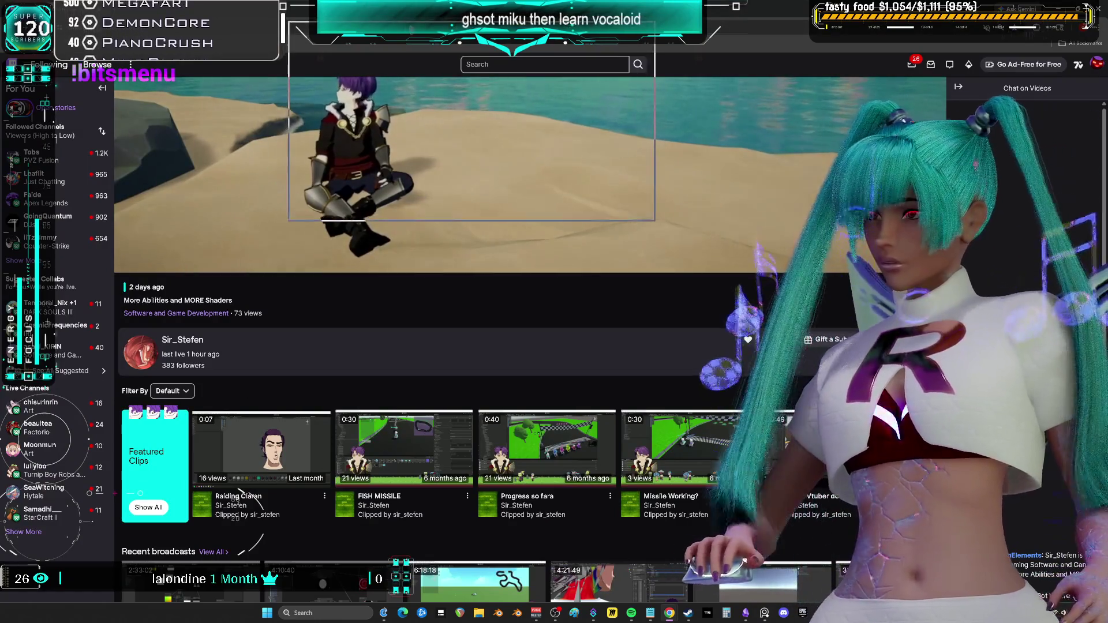
# Return from the Twitch page to Blender and view the wireframe model from the front
pyautogui.hotkey('alt', 'Tab')
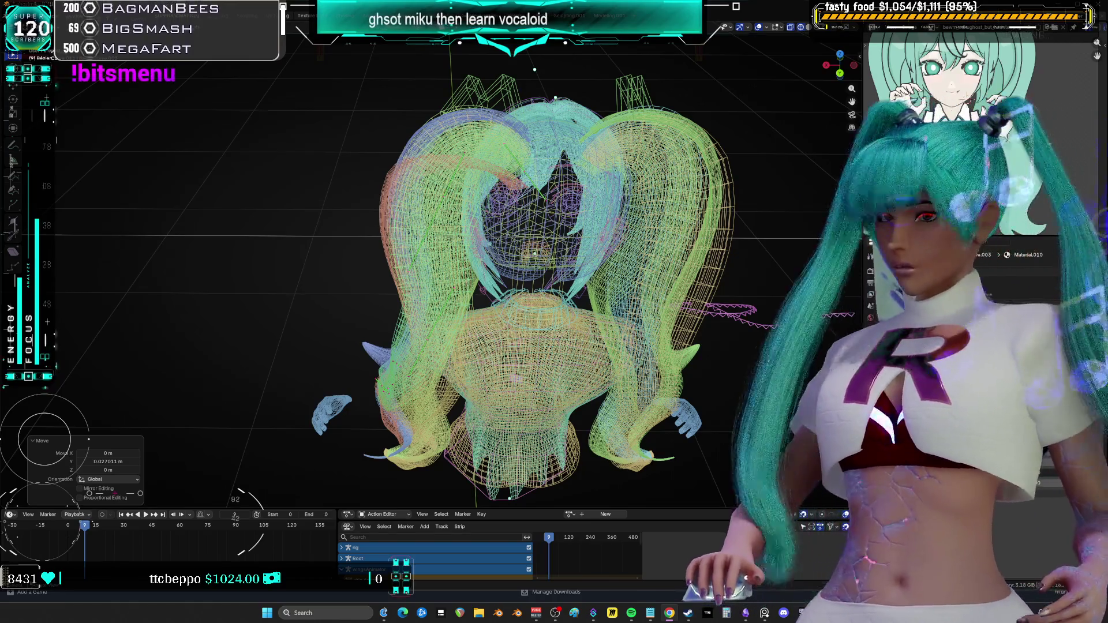
pyautogui.moveTo(577, 208)
pyautogui.mouseDown(button='middle')
pyautogui.moveTo(721, 207)
pyautogui.moveTo(639, 206)
pyautogui.mouseUp(button='middle')
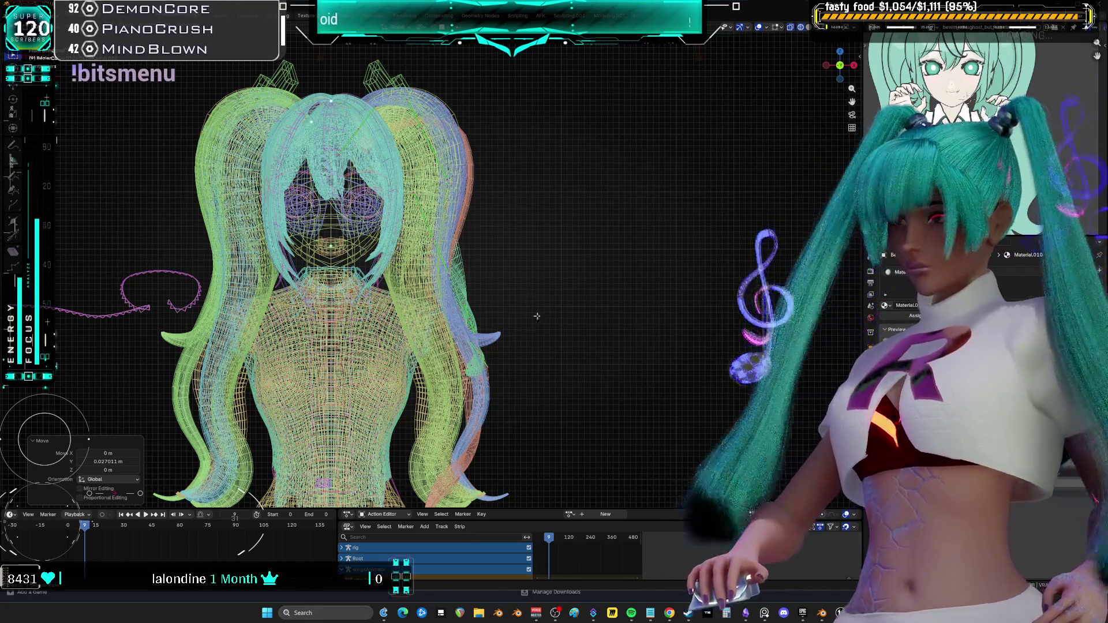
# Search the launcher's Fab library for music and open the Musical Pack 1 page
pyautogui.click(802, 612)
pyautogui.scroll(-5, 542, 399)
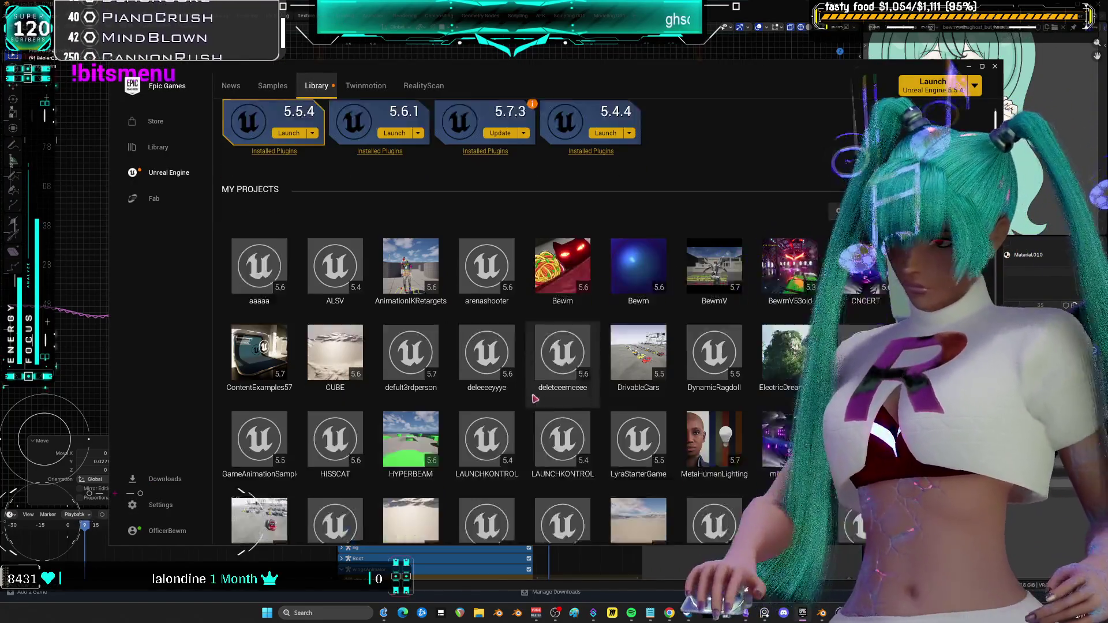
pyautogui.scroll(-3, 542, 399)
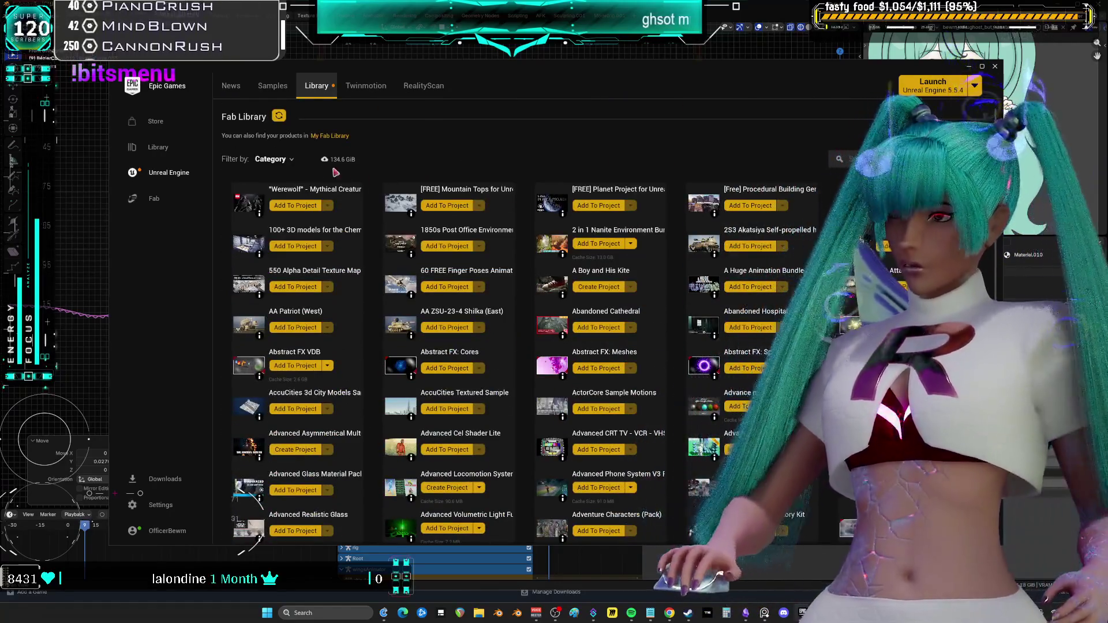
pyautogui.click(271, 159)
pyautogui.click(898, 161)
pyautogui.write('music')
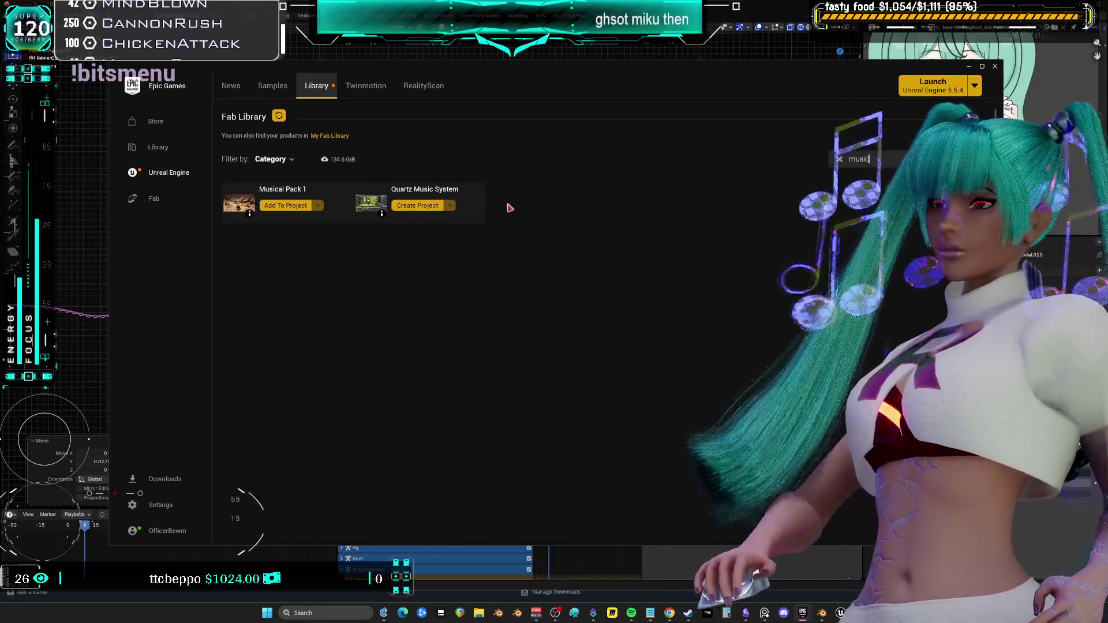
pyautogui.click(239, 202)
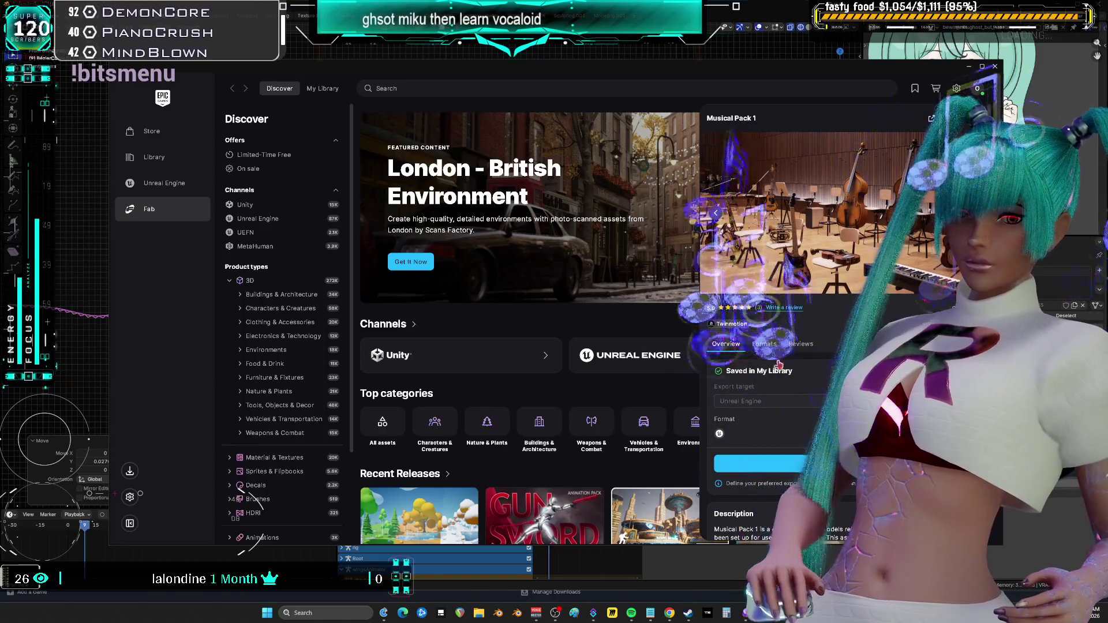
# Add Musical Pack 1 to the AnimationIKRetargets project, then return to the owned Fab assets
pyautogui.click(808, 467)
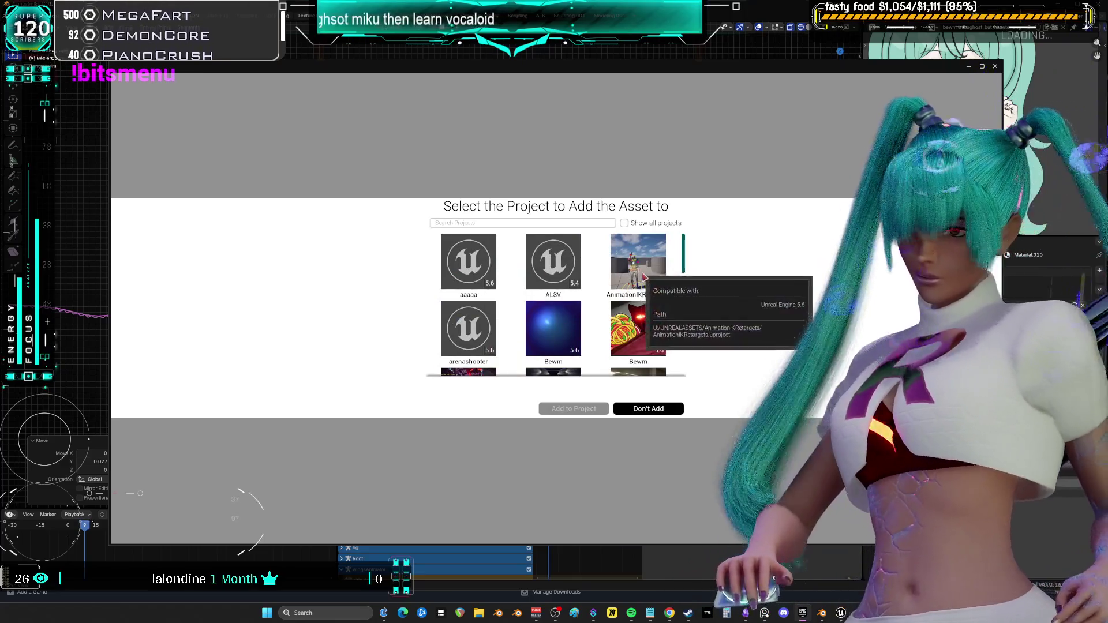
pyautogui.doubleClick(652, 271)
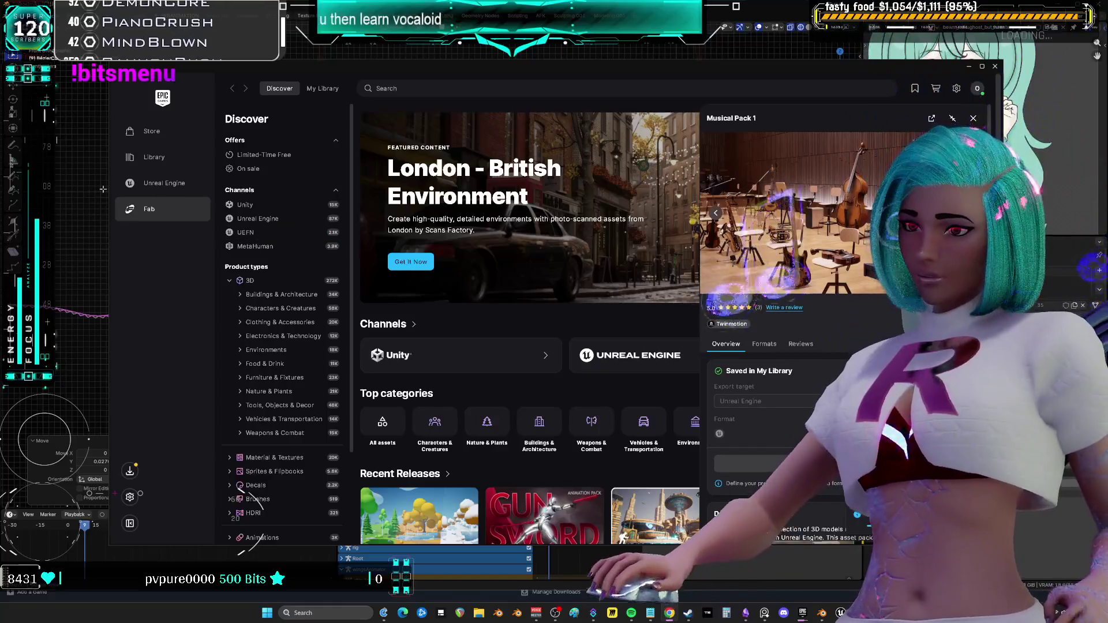
pyautogui.click(318, 92)
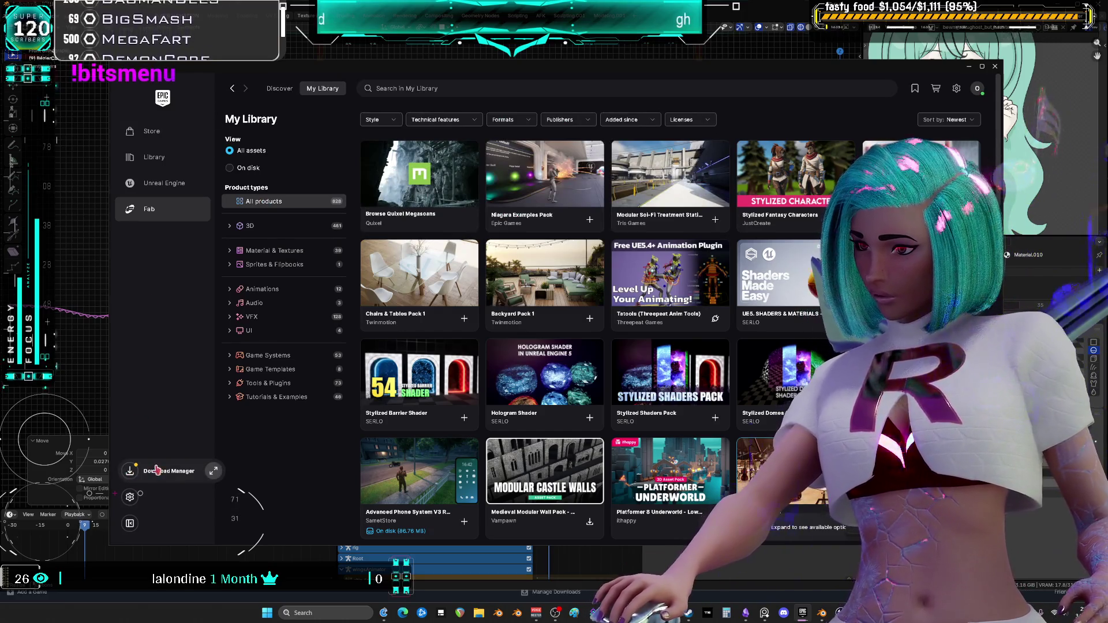
# Check the Musical Pack 1 download, close the downloads list and switch back to Unreal Editor
pyautogui.click(156, 471)
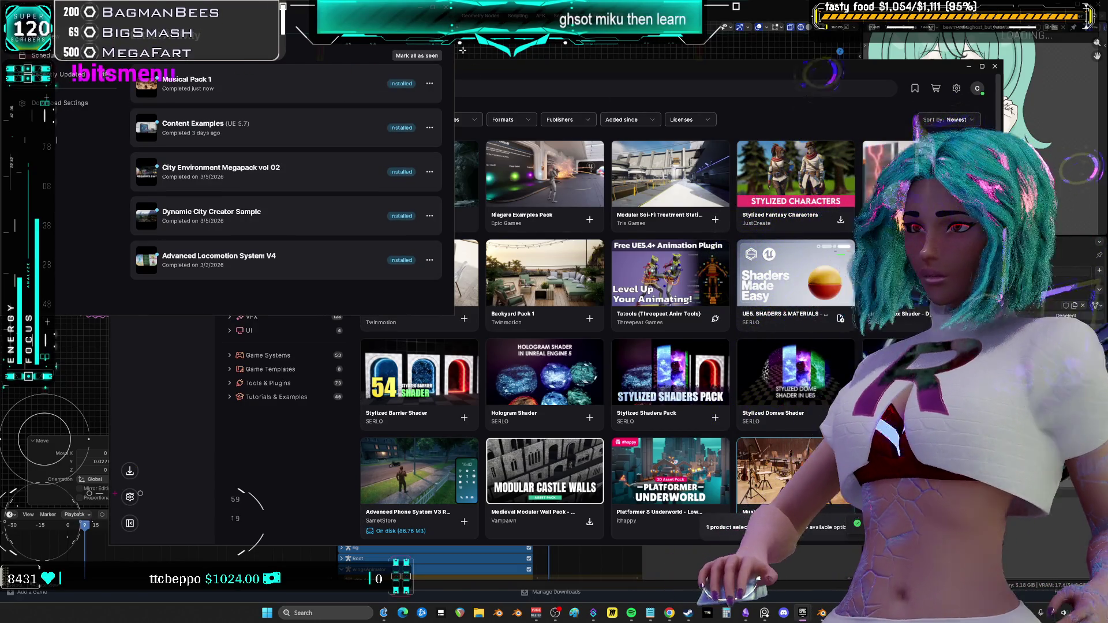
pyautogui.press('Escape')
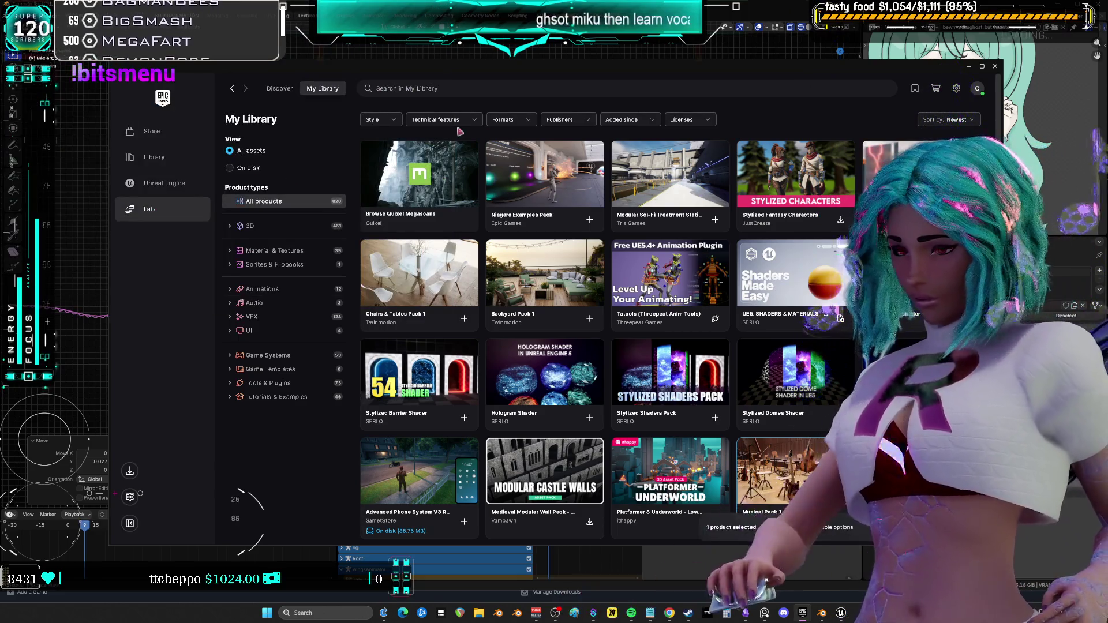
pyautogui.hotkey('alt', 'Tab')
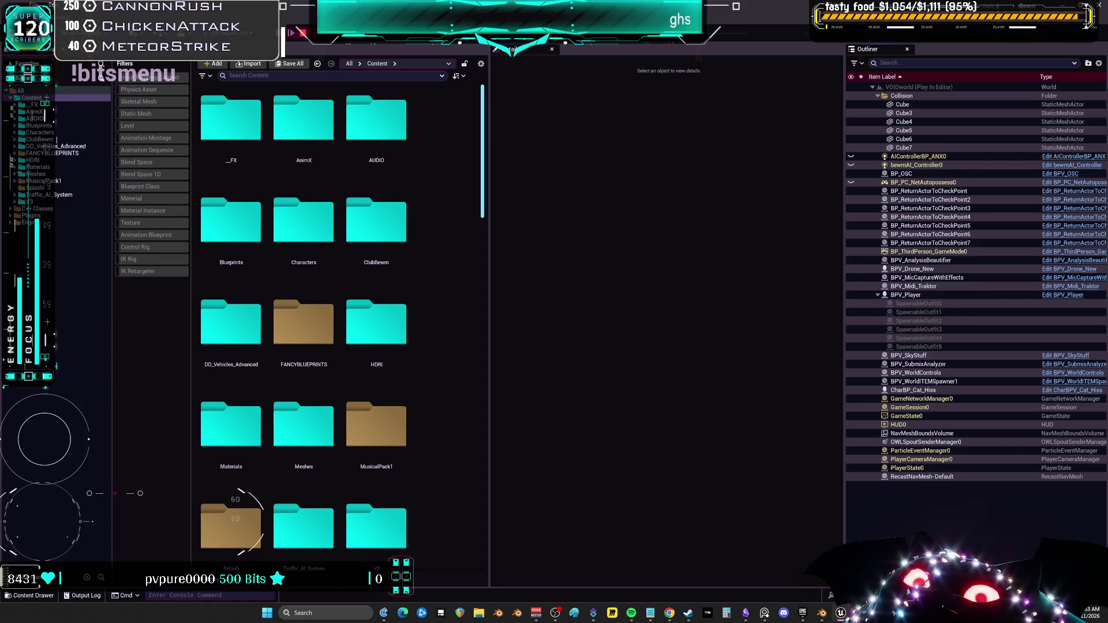
# Stop the play session and open the MusicalPack1 > Assets > meshes folder
pyautogui.press('Escape')
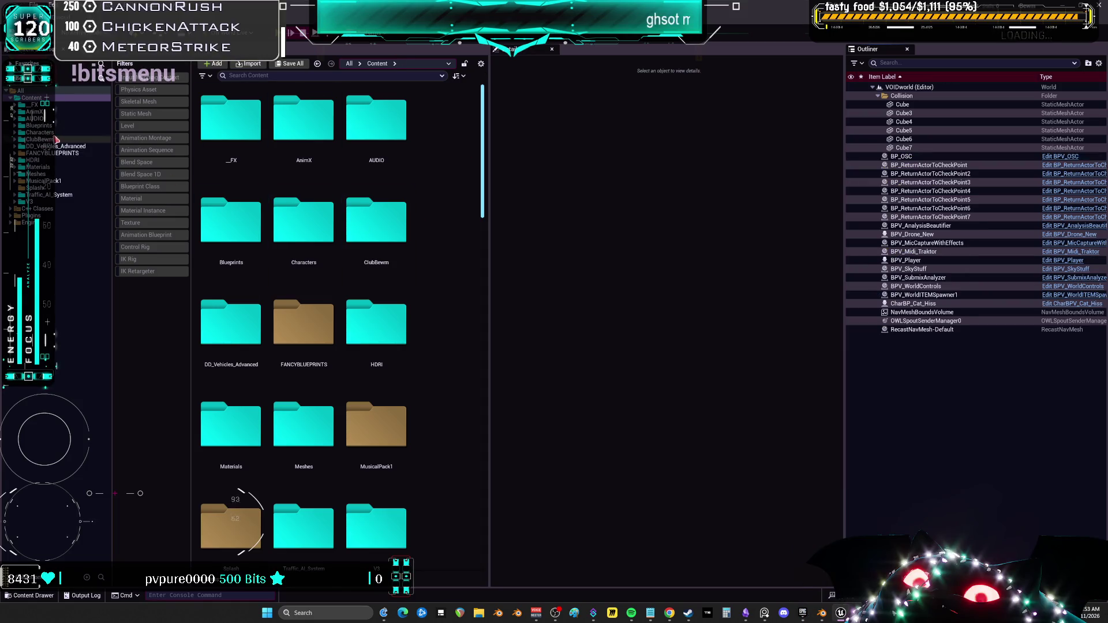
pyautogui.click(43, 181)
pyautogui.click(283, 144)
pyautogui.doubleClick(231, 130)
pyautogui.click(375, 241)
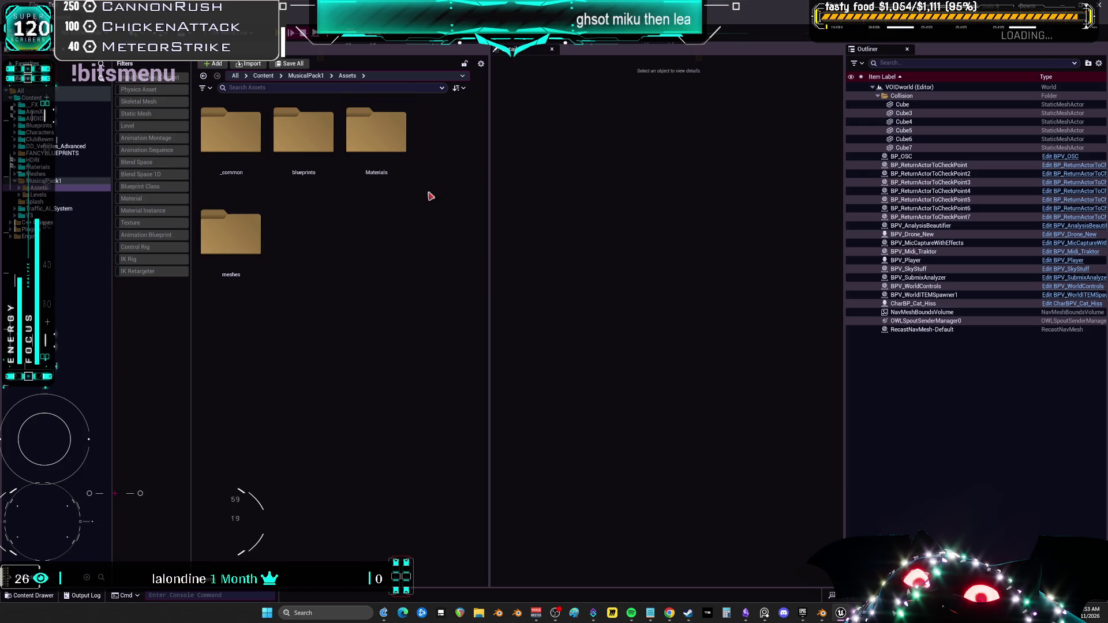
pyautogui.doubleClick(237, 231)
pyautogui.click(456, 173)
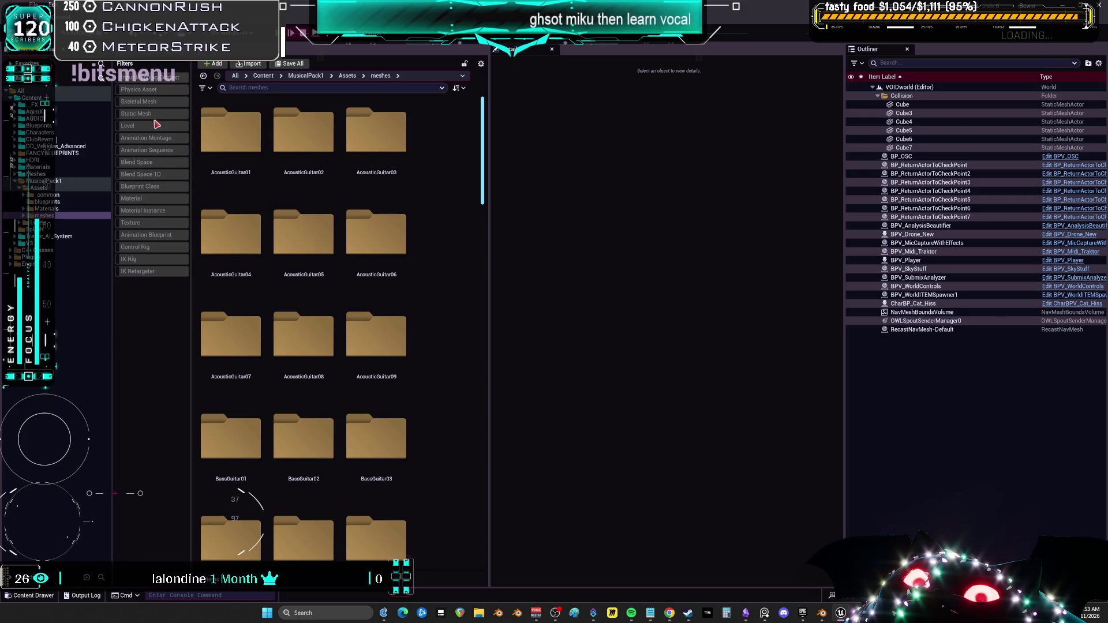
# Filter to Static Mesh and Skeletal Mesh assets, scroll down, and open SM_Saxophone01
pyautogui.click(136, 114)
pyautogui.click(138, 101)
pyautogui.scroll(-2, 447, 203)
pyautogui.scroll(-10, 448, 202)
pyautogui.scroll(-15, 468, 208)
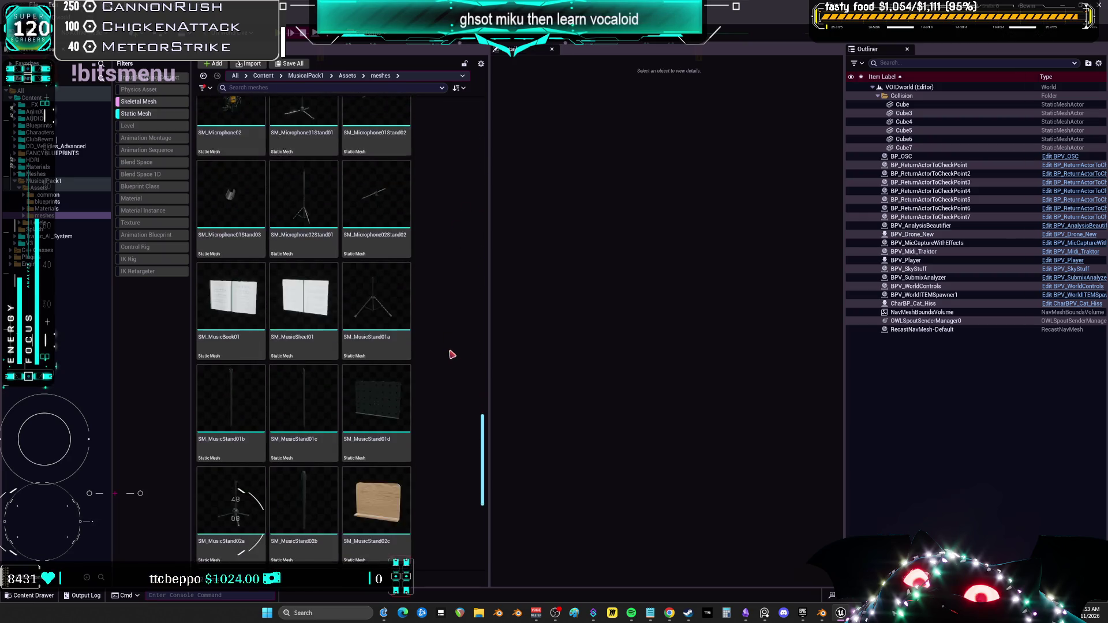
pyautogui.scroll(-5, 452, 354)
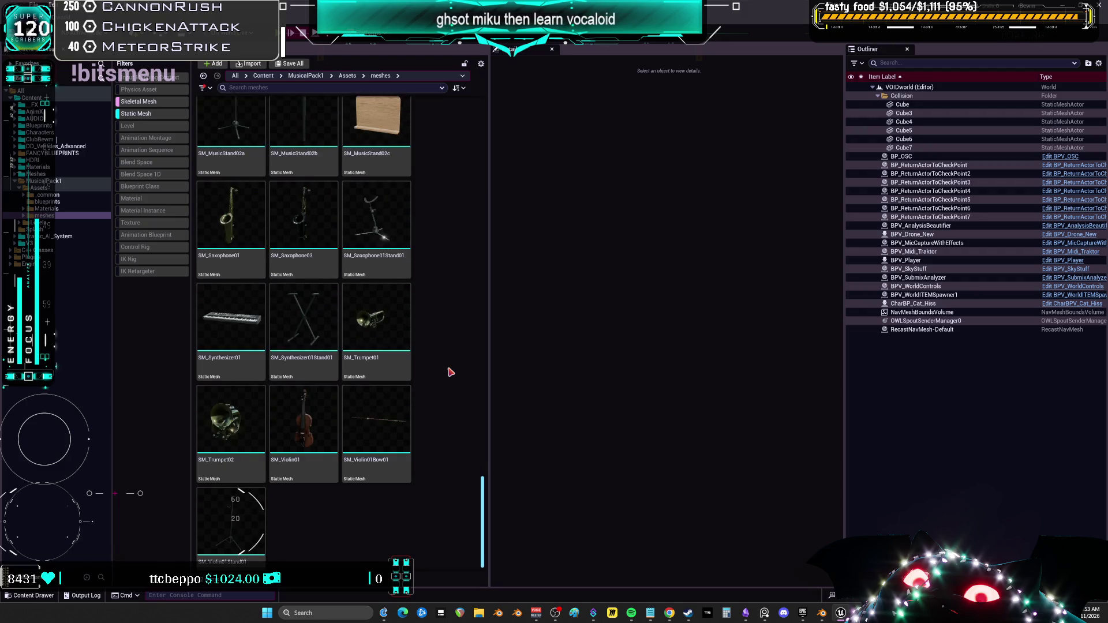
pyautogui.scroll(-1, 451, 372)
pyautogui.scroll(-1, 486, 505)
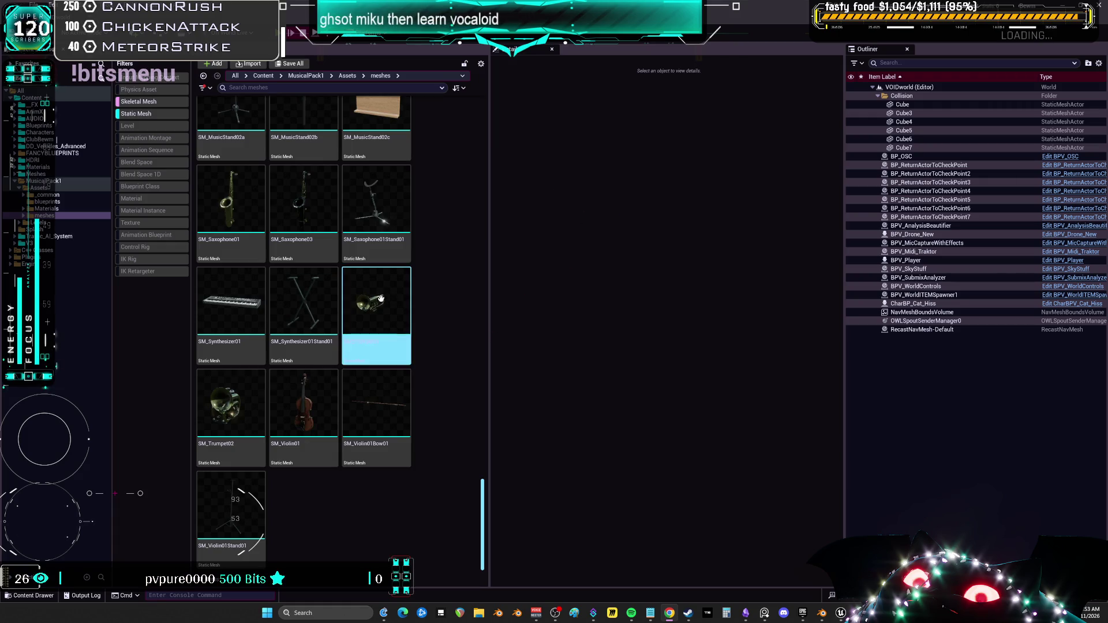
pyautogui.doubleClick(253, 220)
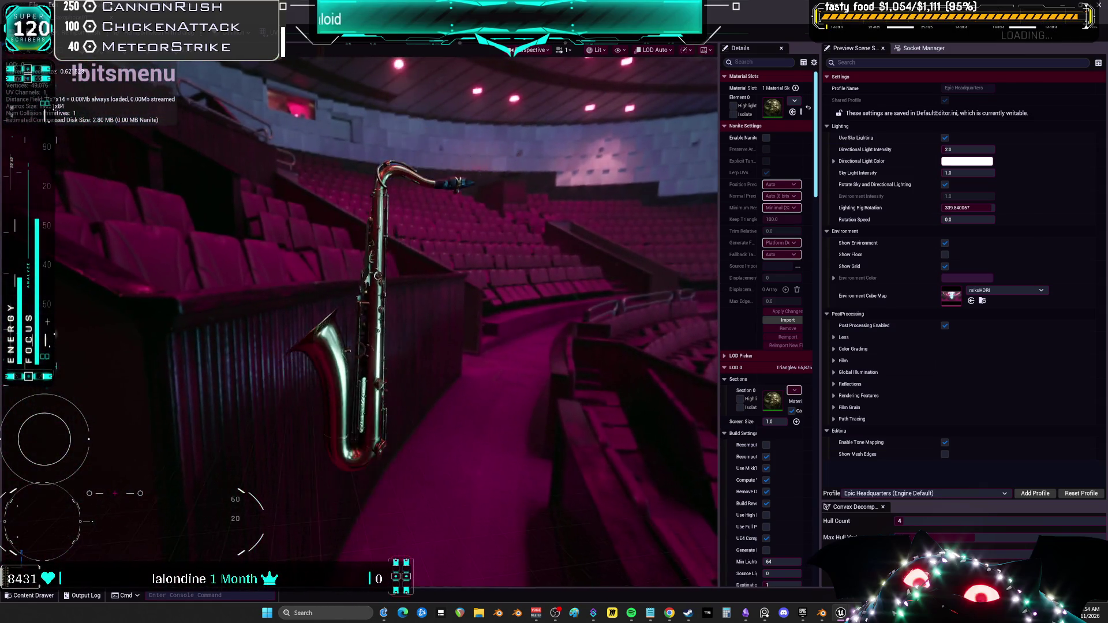
# Orbit around the saxophone preview, restore its editor to a smaller window, and scroll the asset grid
pyautogui.moveTo(525, 308); pyautogui.dragTo(526, 309)
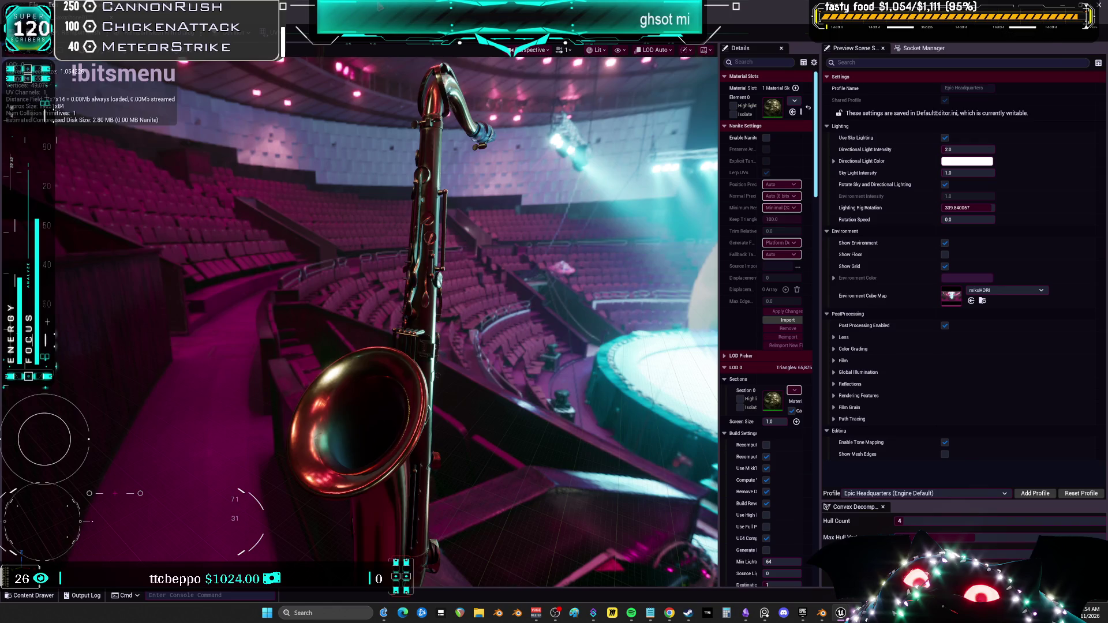
pyautogui.moveTo(663, 17); pyautogui.dragTo(663, 253)
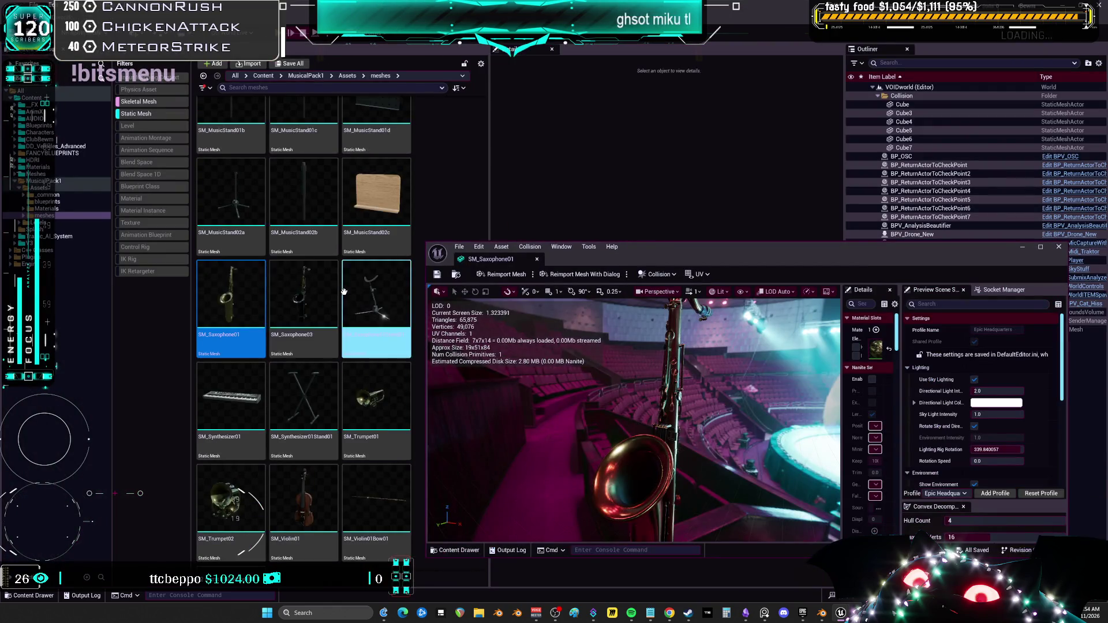
pyautogui.scroll(10, 344, 291)
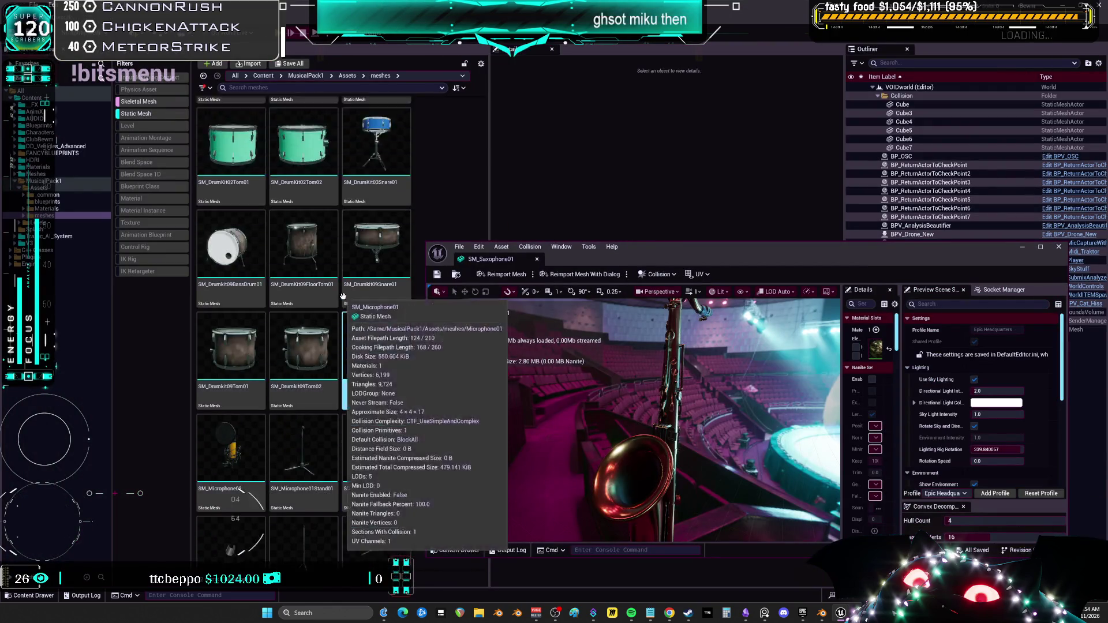
pyautogui.scroll(2, 341, 297)
pyautogui.scroll(2, 338, 296)
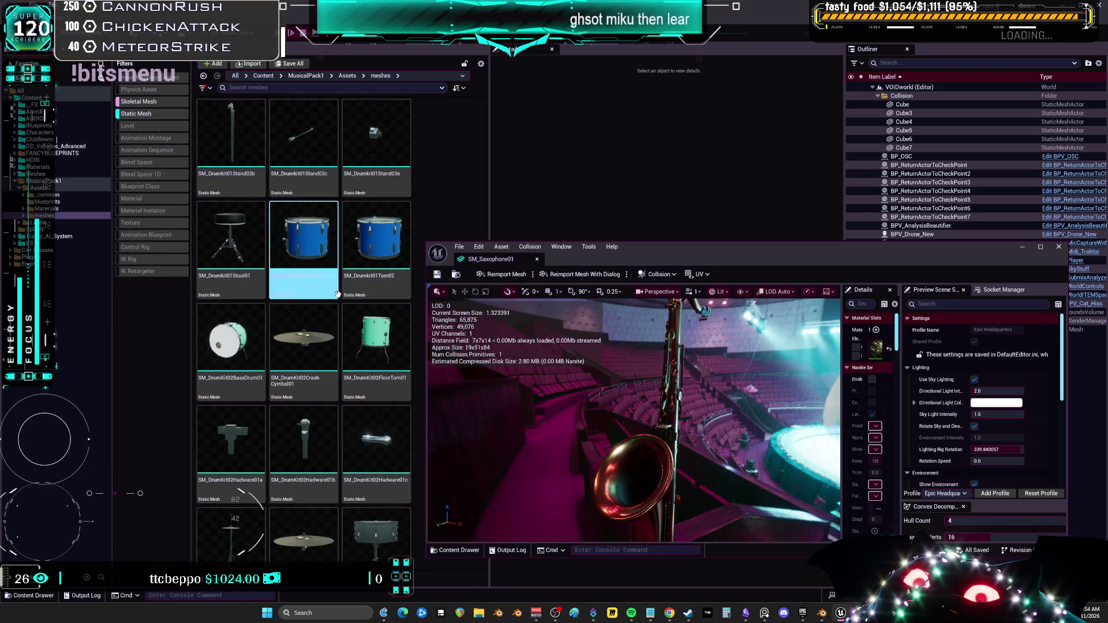
pyautogui.scroll(5, 335, 292)
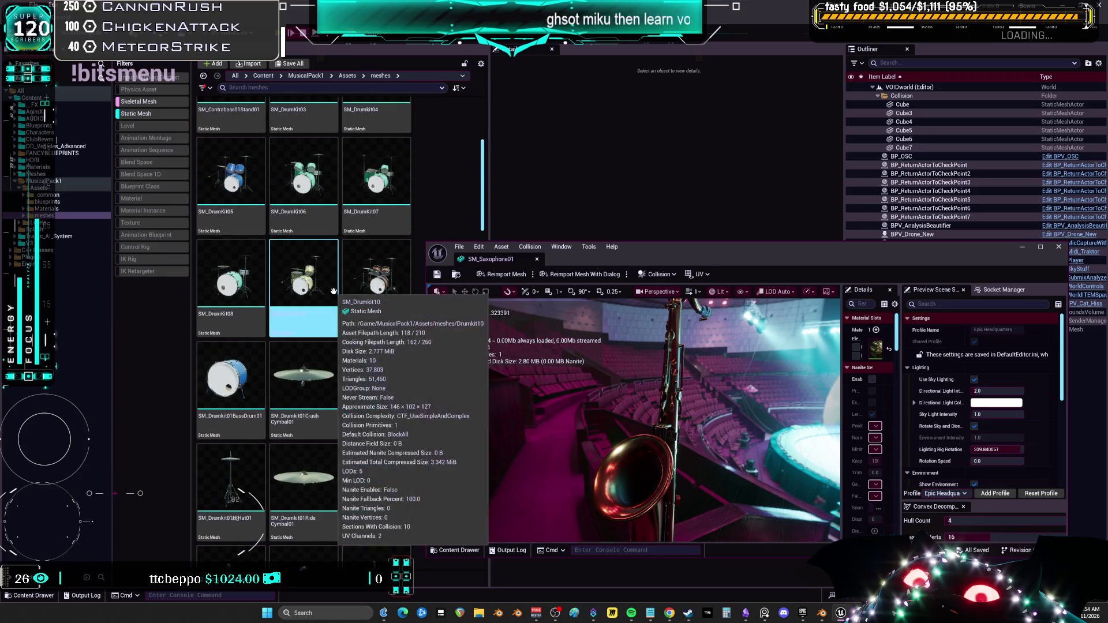
pyautogui.scroll(1, 334, 291)
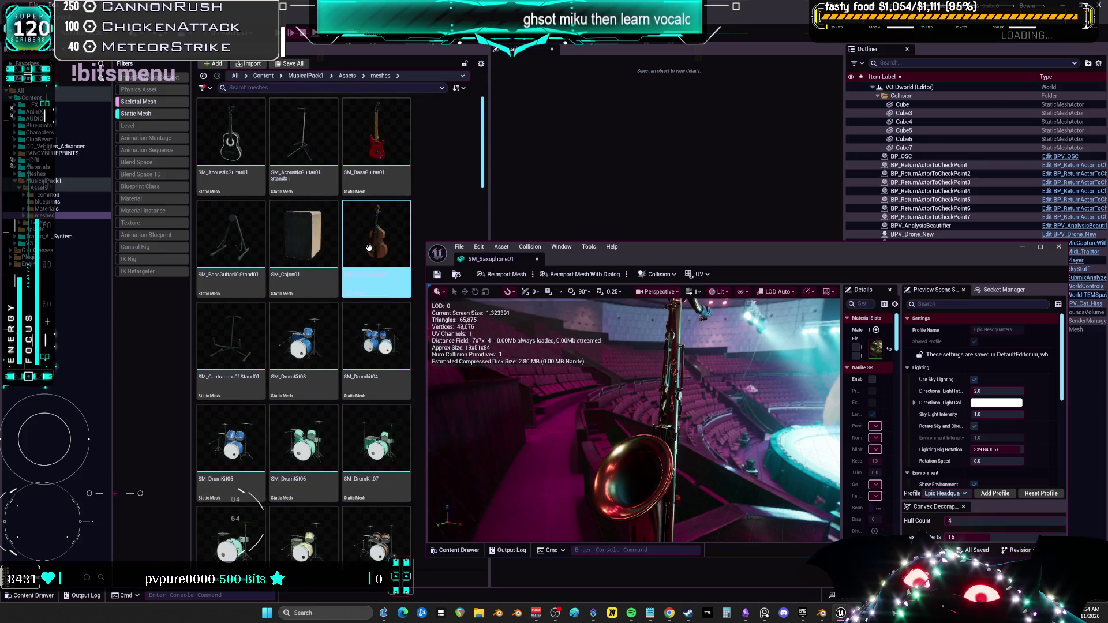
# Open SM_BassGuitar01 and zoom in and out on the red bass guitar
pyautogui.doubleClick(385, 185)
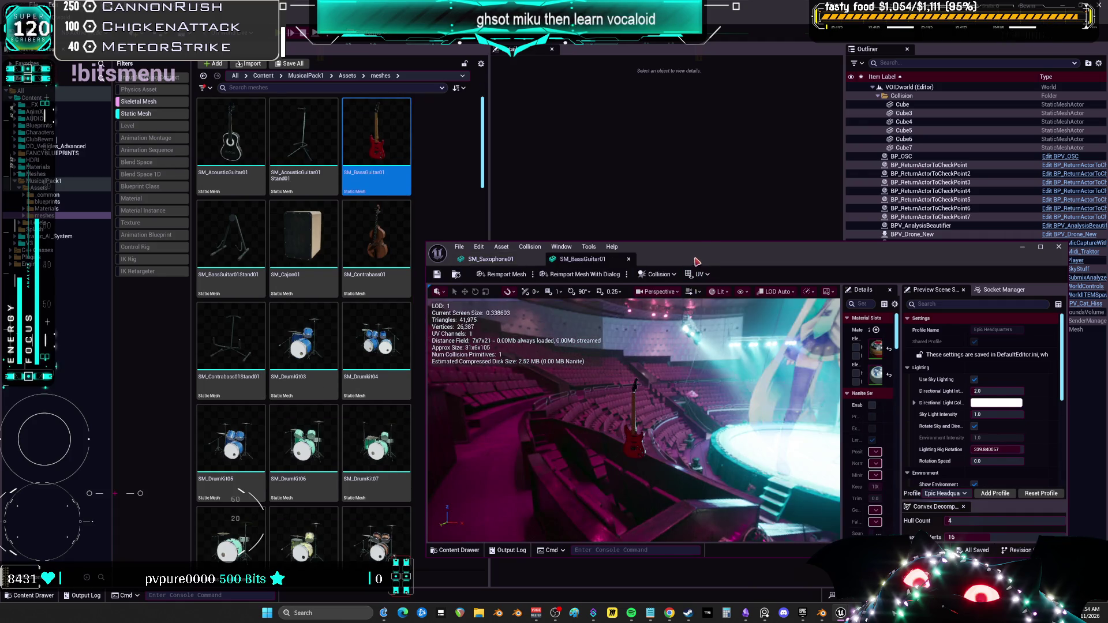
pyautogui.moveTo(640, 264); pyautogui.dragTo(692, 216)
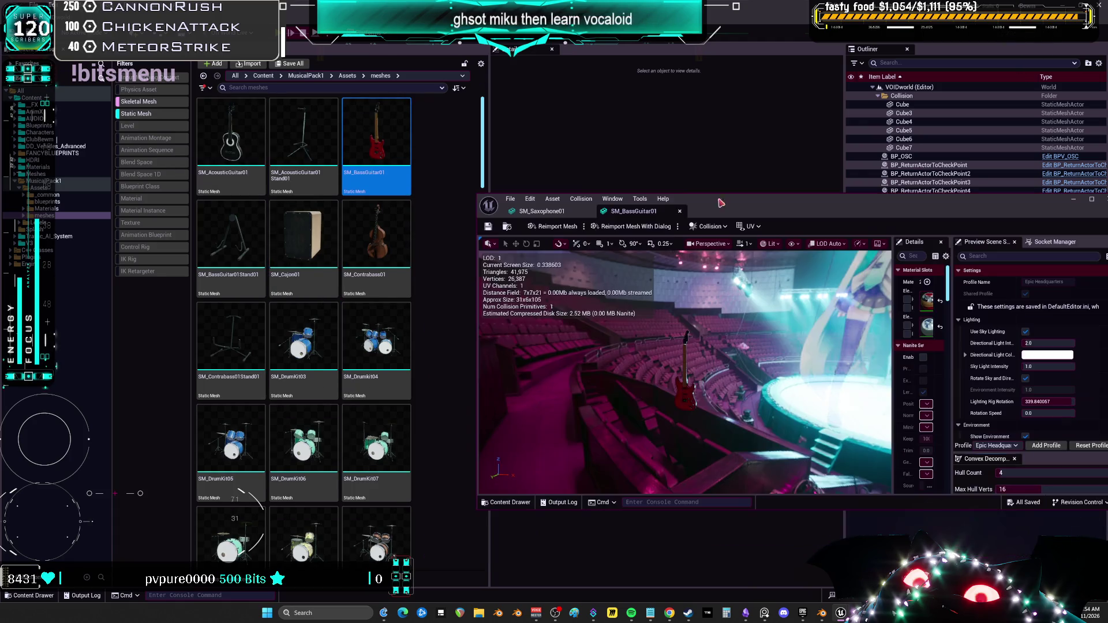
pyautogui.scroll(-2, 346, 289)
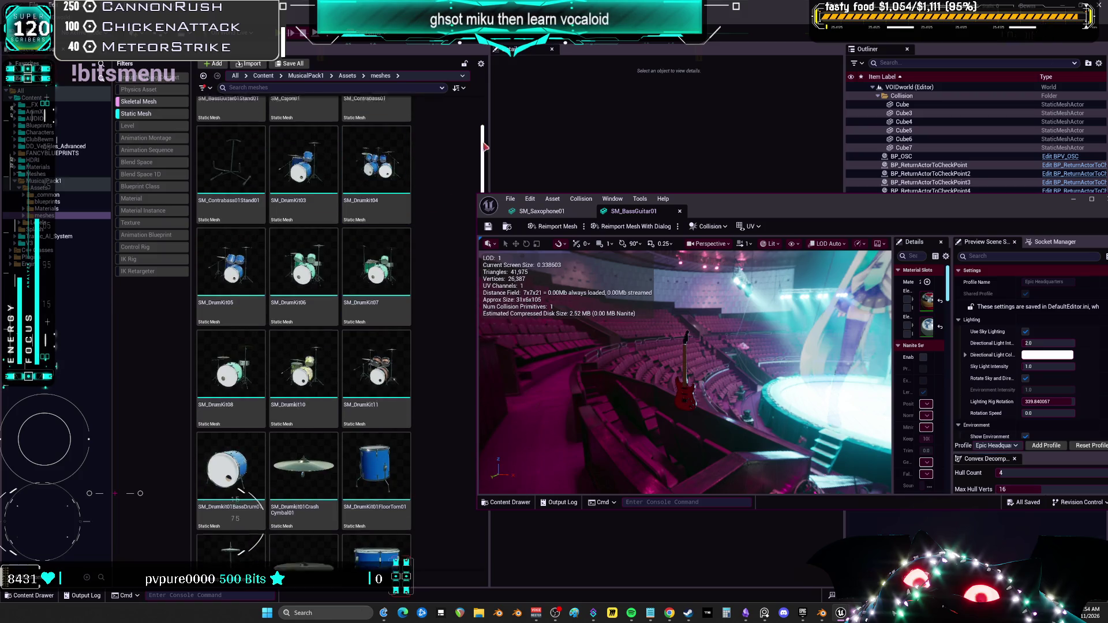
pyautogui.scroll(-5, 483, 331)
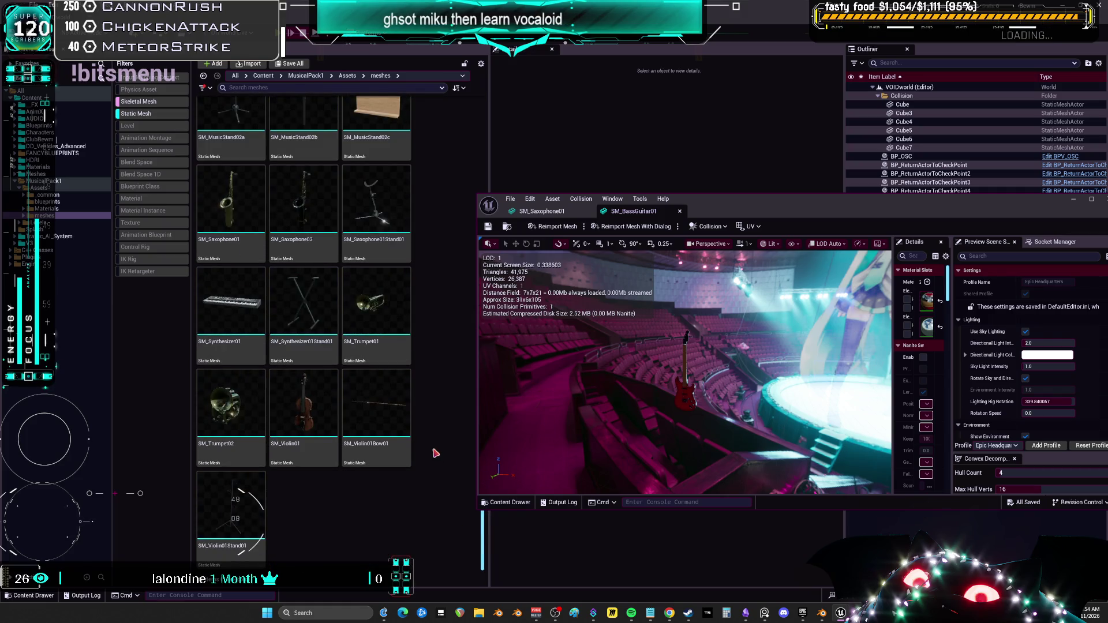
pyautogui.scroll(5, 435, 453)
pyautogui.scroll(5, 435, 378)
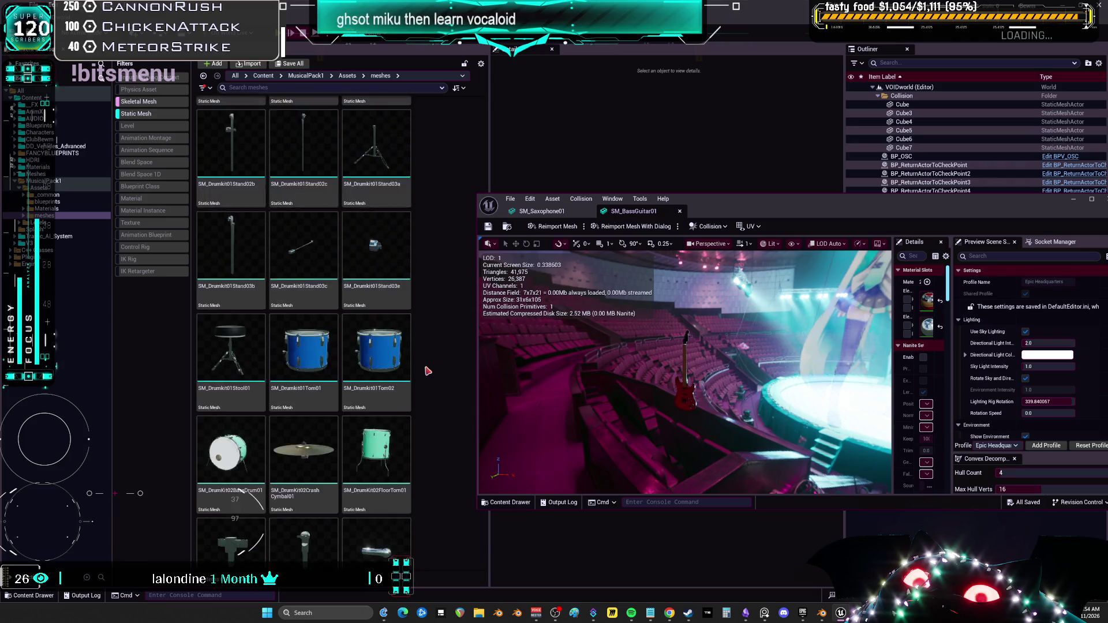
pyautogui.scroll(2, 427, 371)
pyautogui.scroll(6, 428, 371)
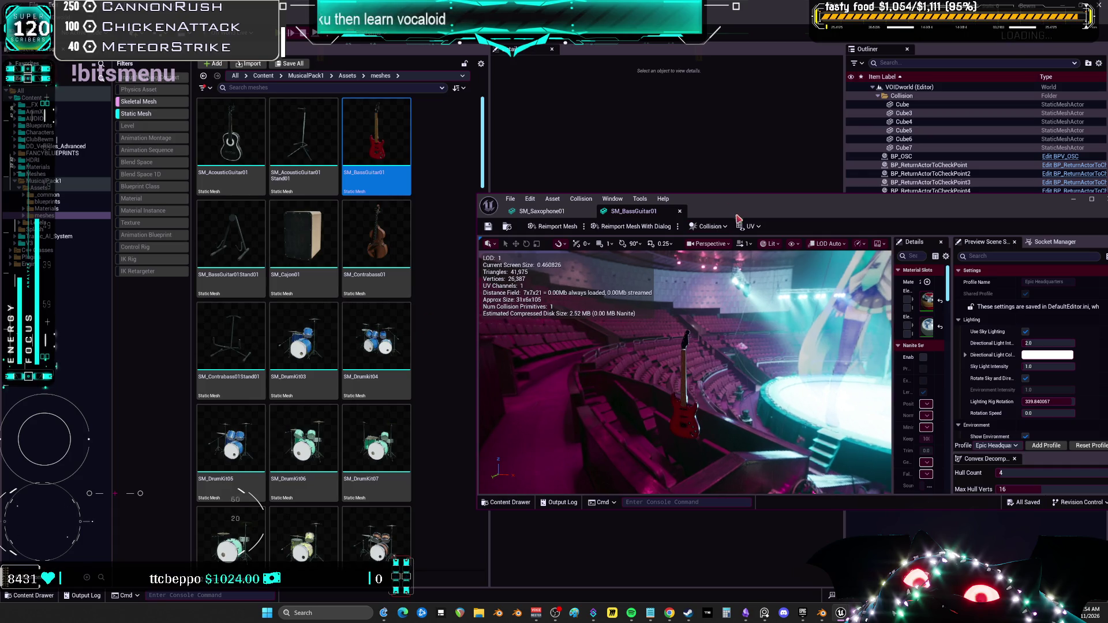
# Maximize the mesh editor, orbit around the guitar, then restore and move the window aside
pyautogui.press('super+Up')
pyautogui.scroll(-10, 530, 312)
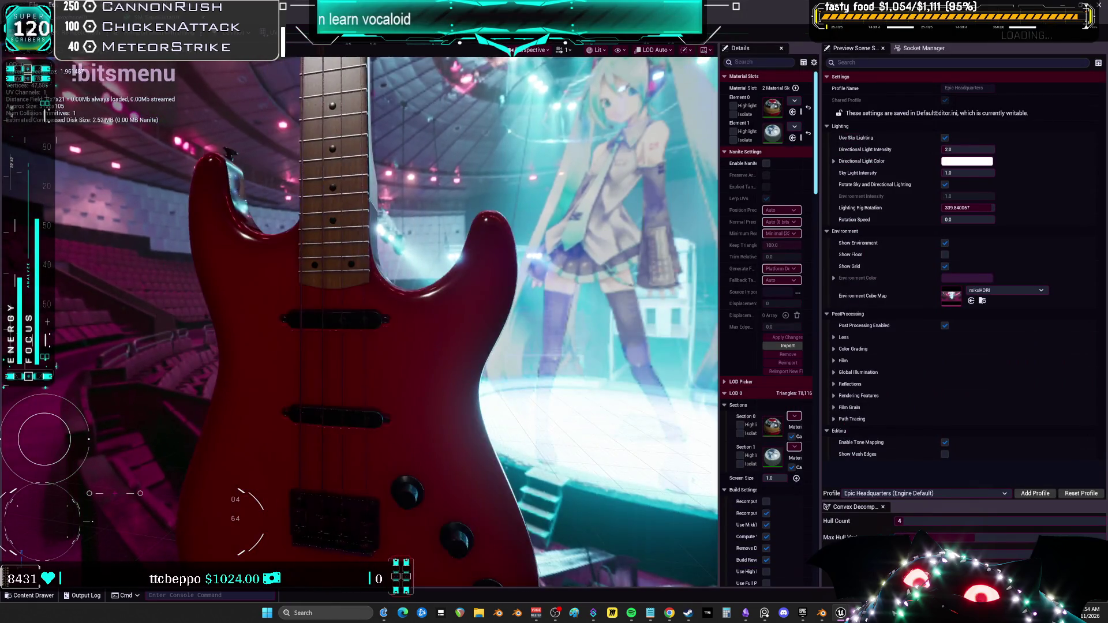
pyautogui.moveTo(530, 312); pyautogui.dragTo(468, 287)
pyautogui.press('super+Down')
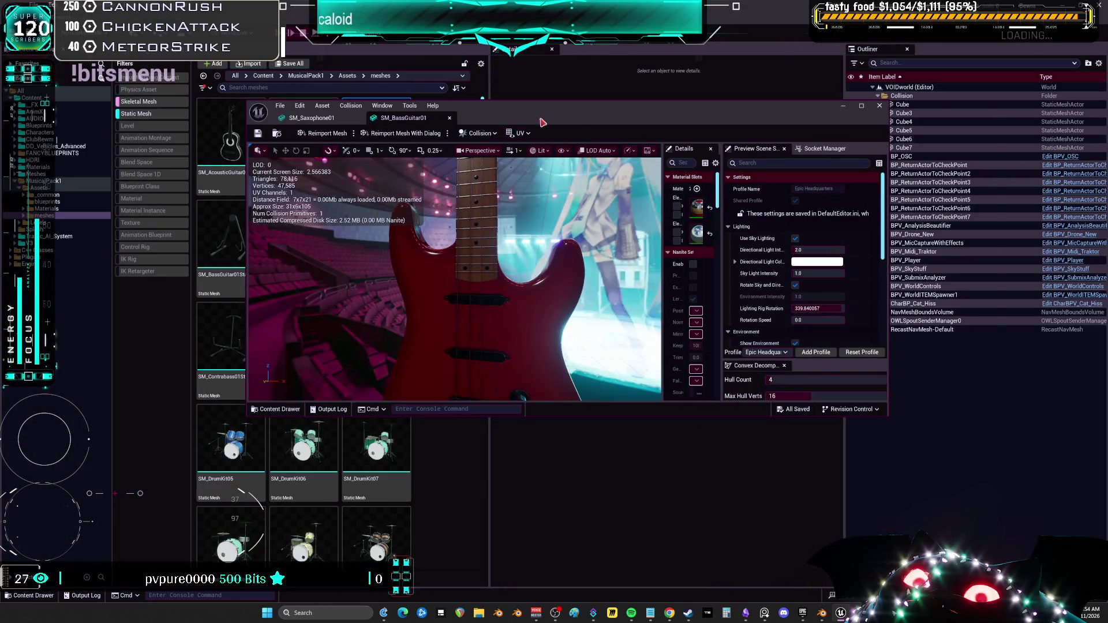
pyautogui.moveTo(543, 122); pyautogui.dragTo(650, 134)
# Open SM_AcousticGuitar01 full-screen in the mesh editor and orbit to face its body
pyautogui.doubleClick(231, 139)
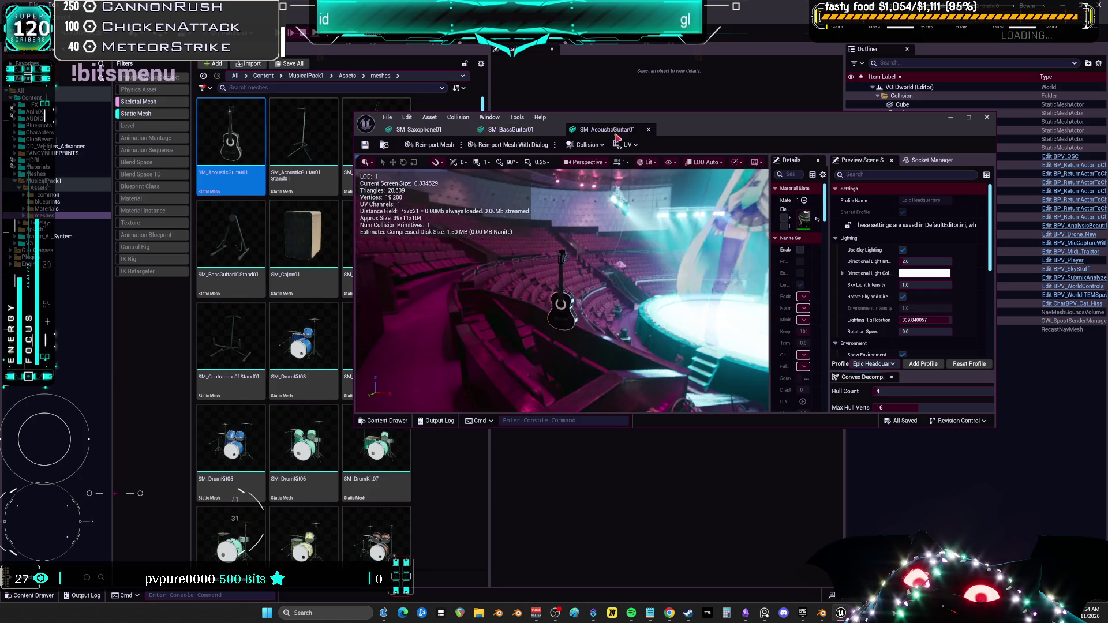
pyautogui.doubleClick(628, 128)
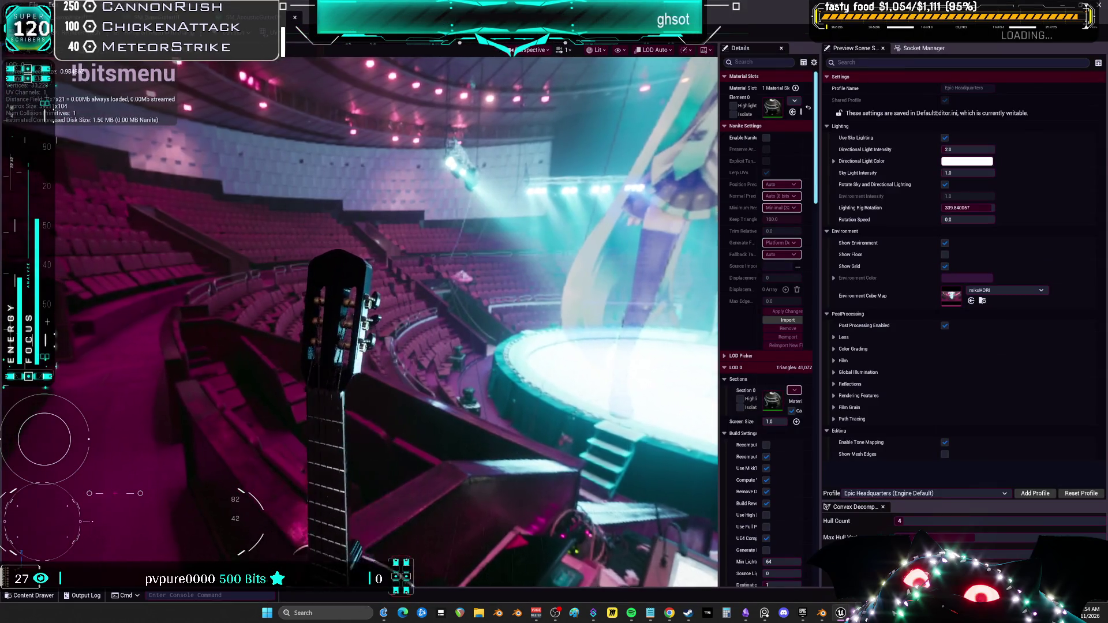
pyautogui.moveTo(404, 318)
pyautogui.mouseDown()
pyautogui.moveTo(323, 312)
pyautogui.moveTo(323, 288)
pyautogui.moveTo(323, 324)
pyautogui.mouseUp()
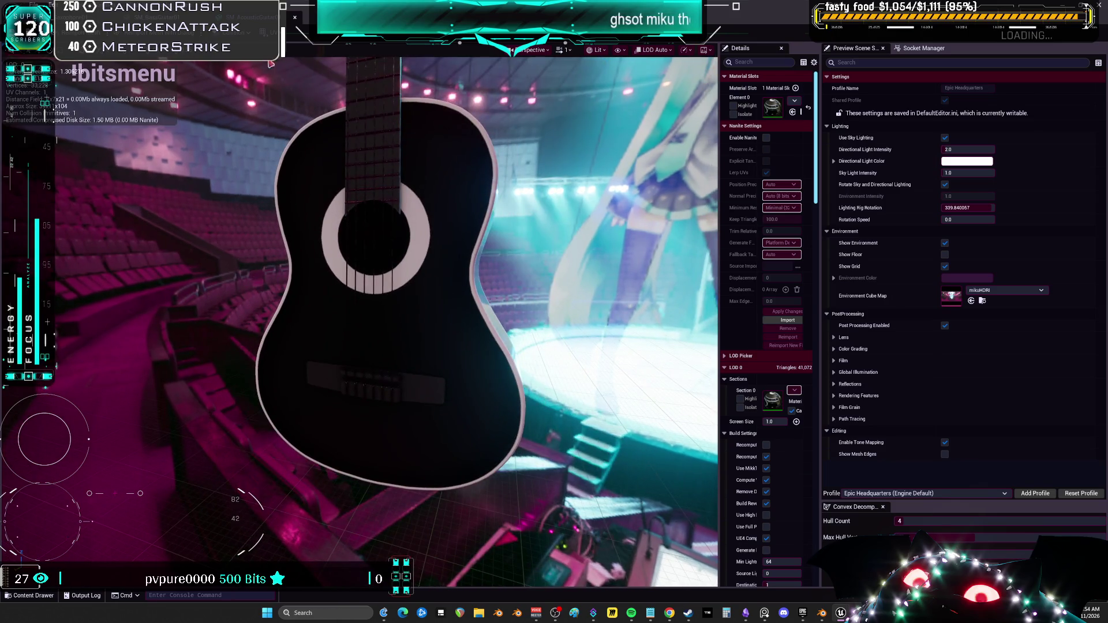
# Restore the mesh editor window, open SM_Cajon01 and orbit around it, then close the editor
pyautogui.doubleClick(714, 9)
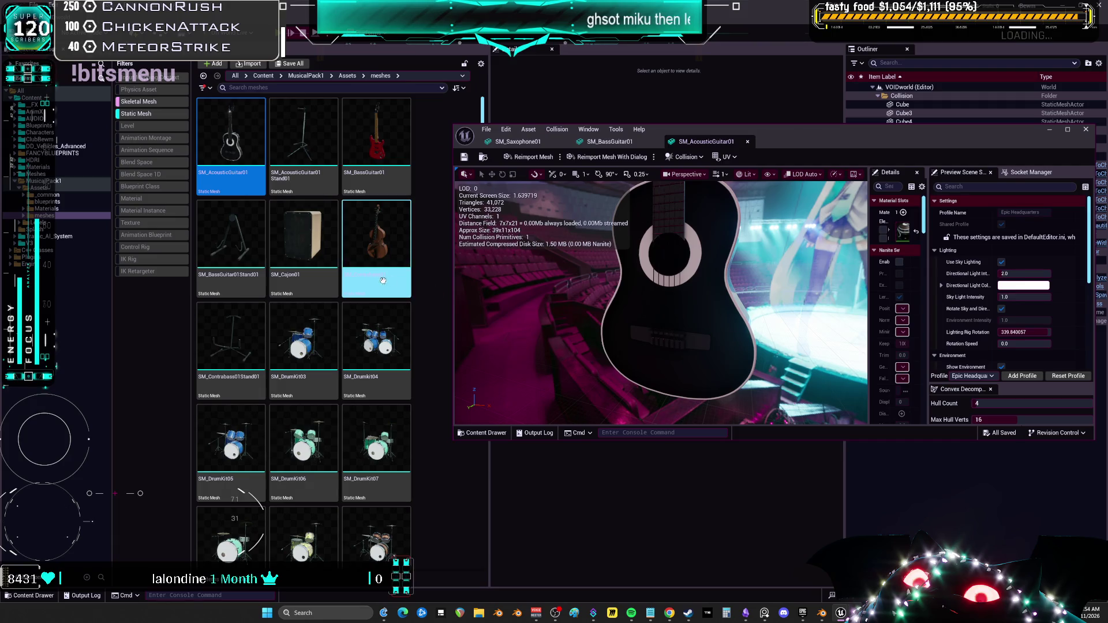
pyautogui.click(327, 257)
pyautogui.doubleClick(328, 258)
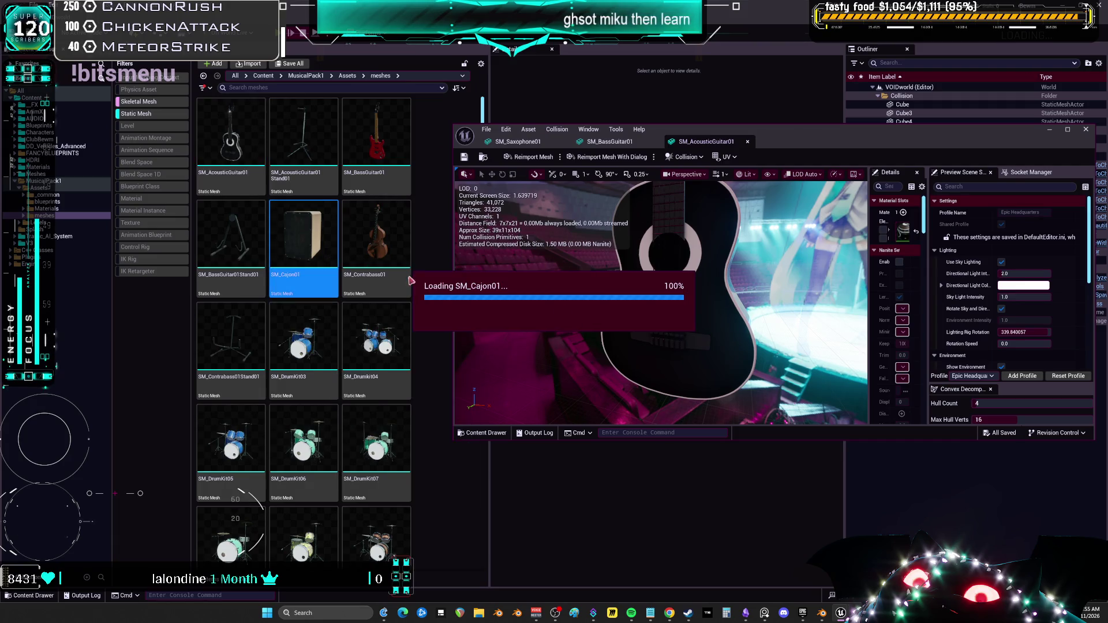
pyautogui.moveTo(683, 258); pyautogui.dragTo(681, 289, button='right')
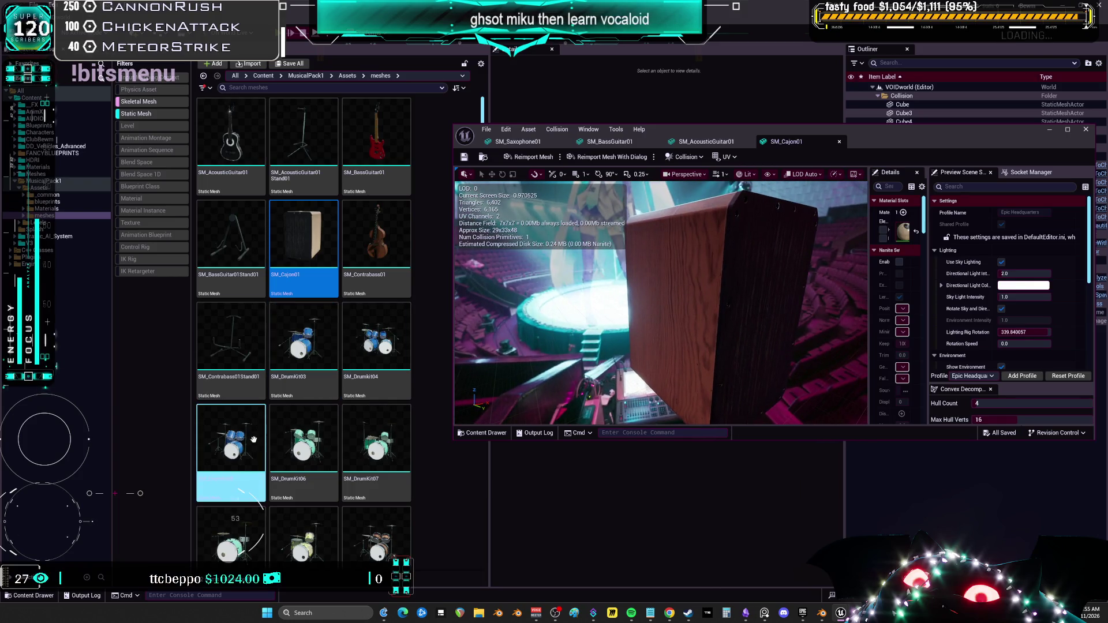
pyautogui.click(1086, 129)
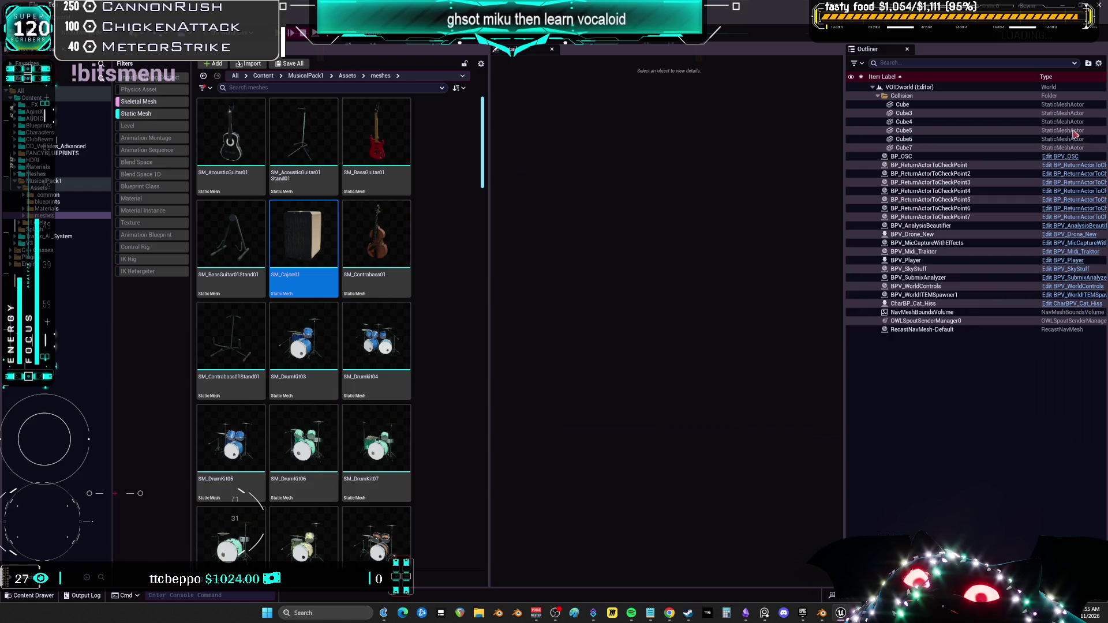
# Delete the MusicalPack1 folder and agree to load its 406 assets first
pyautogui.click(46, 181)
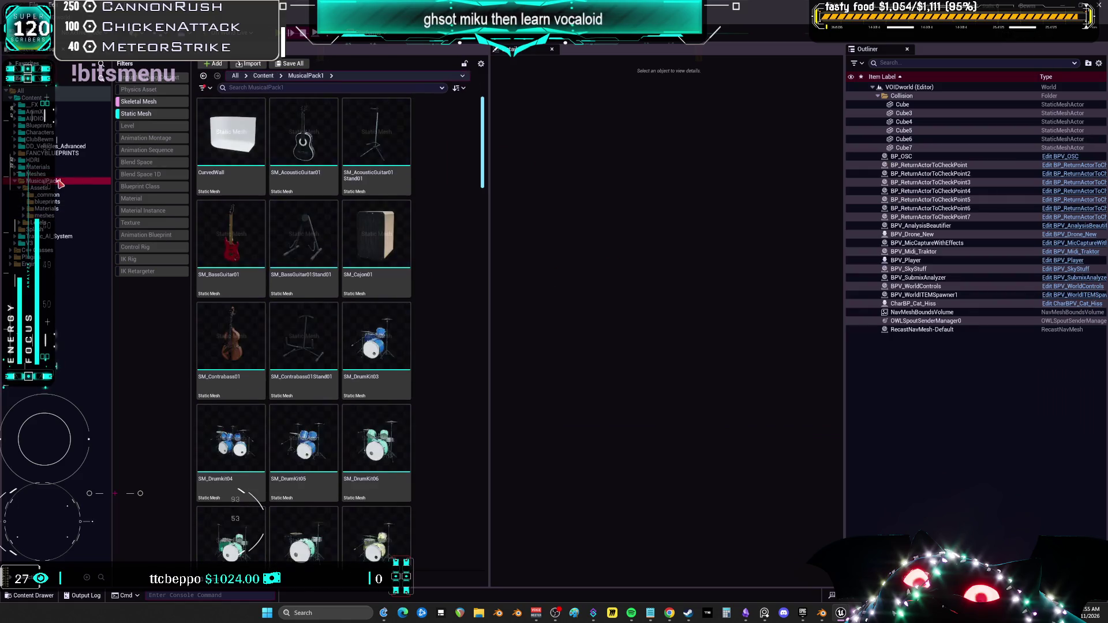
pyautogui.moveTo(58, 183); pyautogui.dragTo(68, 194)
pyautogui.click(91, 210)
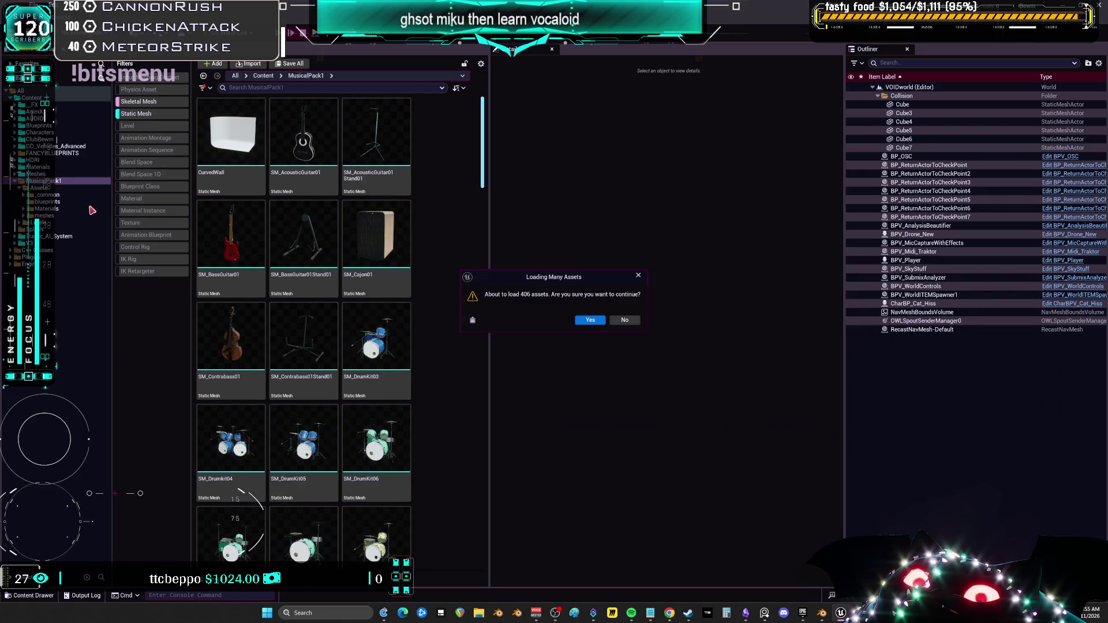
pyautogui.click(588, 325)
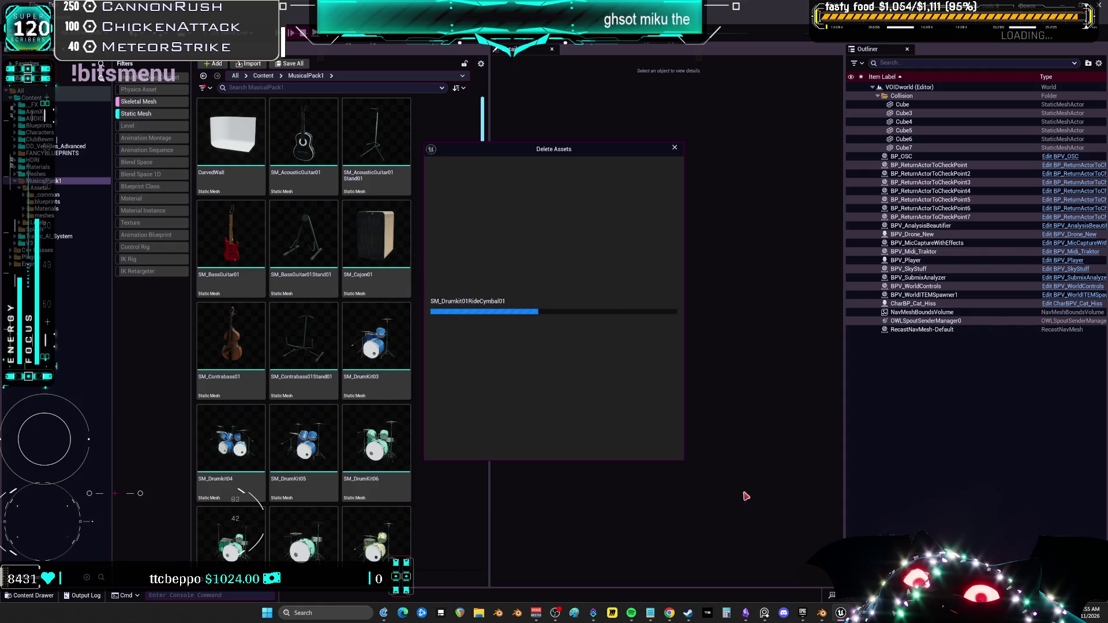
pyautogui.click(802, 613)
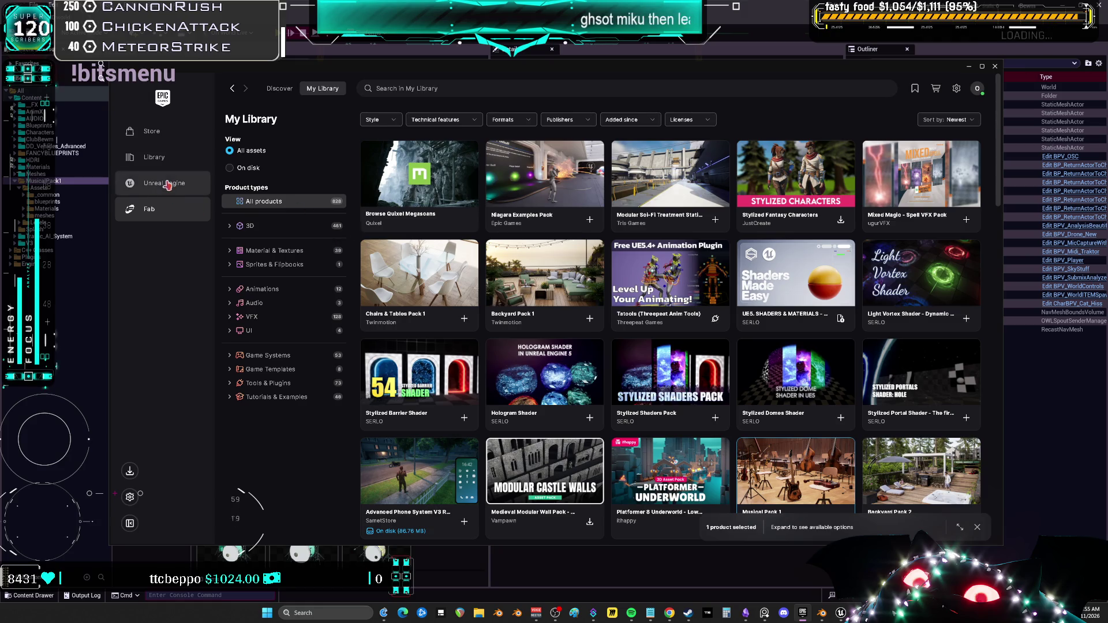
# Go to the Unreal Engine Library page and scroll down to the Fab Library
pyautogui.click(169, 186)
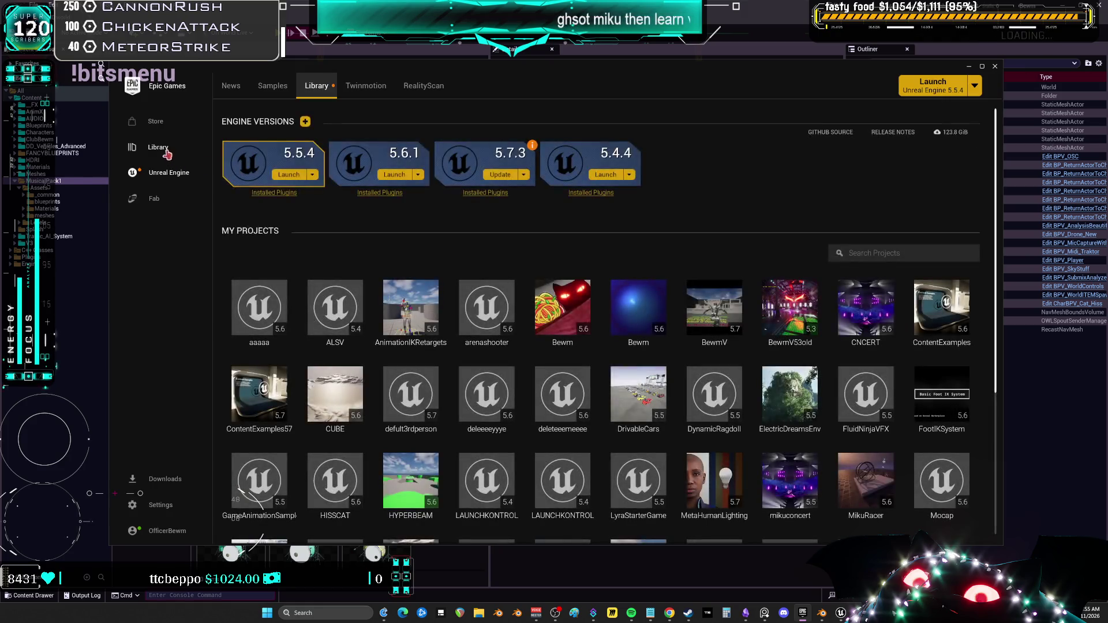
pyautogui.click(166, 156)
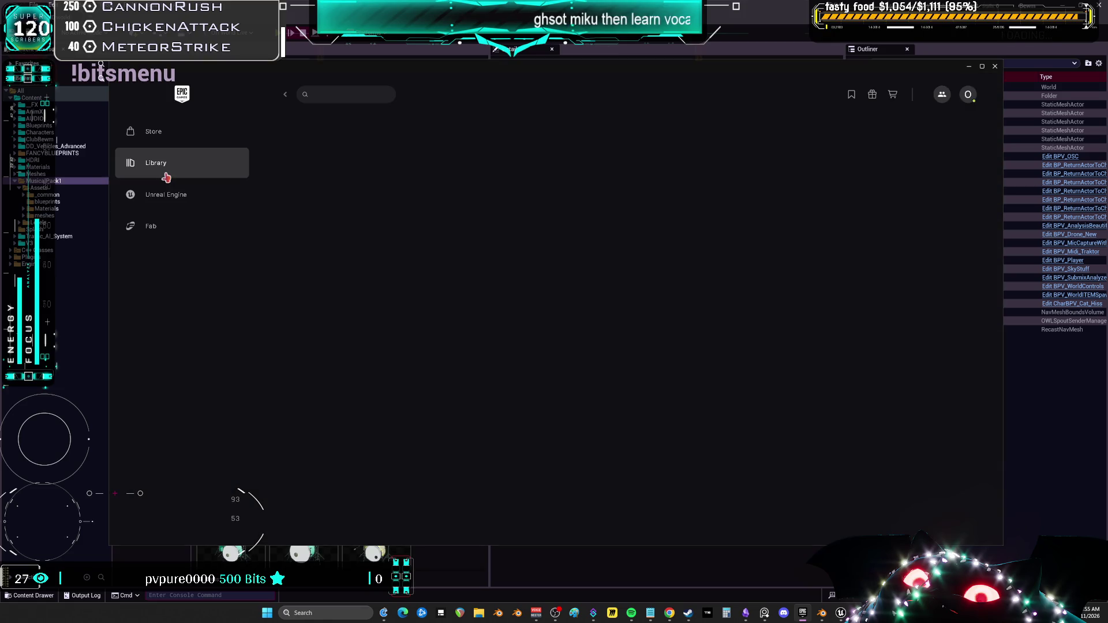
pyautogui.click(165, 195)
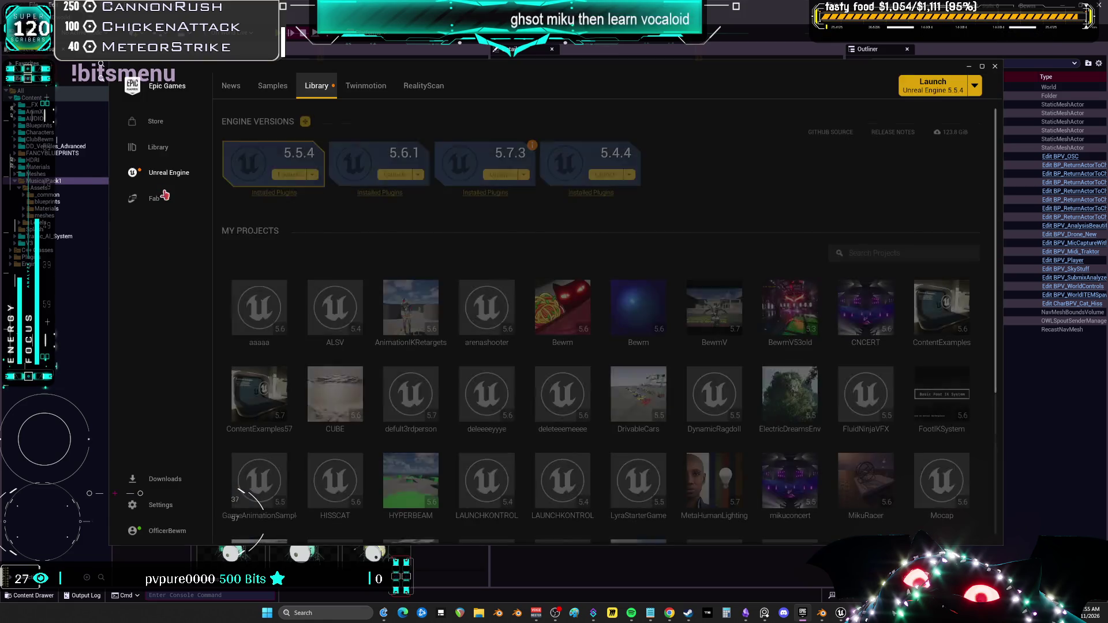
pyautogui.scroll(-3, 851, 396)
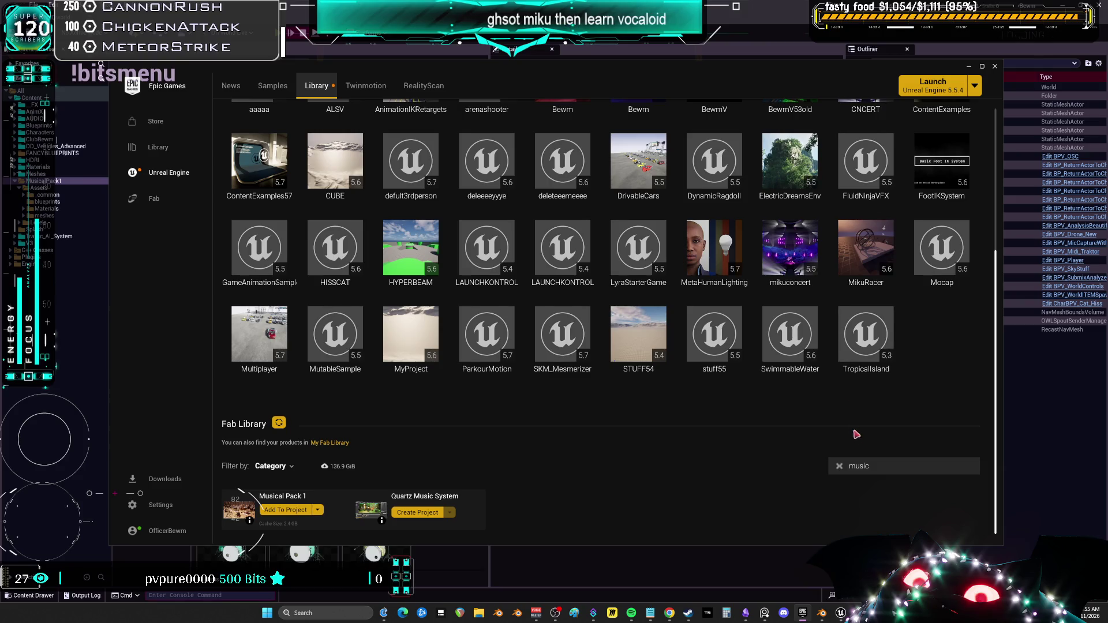
# Search the Fab library for music, guitar, concert and stage, then clear the search
pyautogui.doubleClick(870, 465)
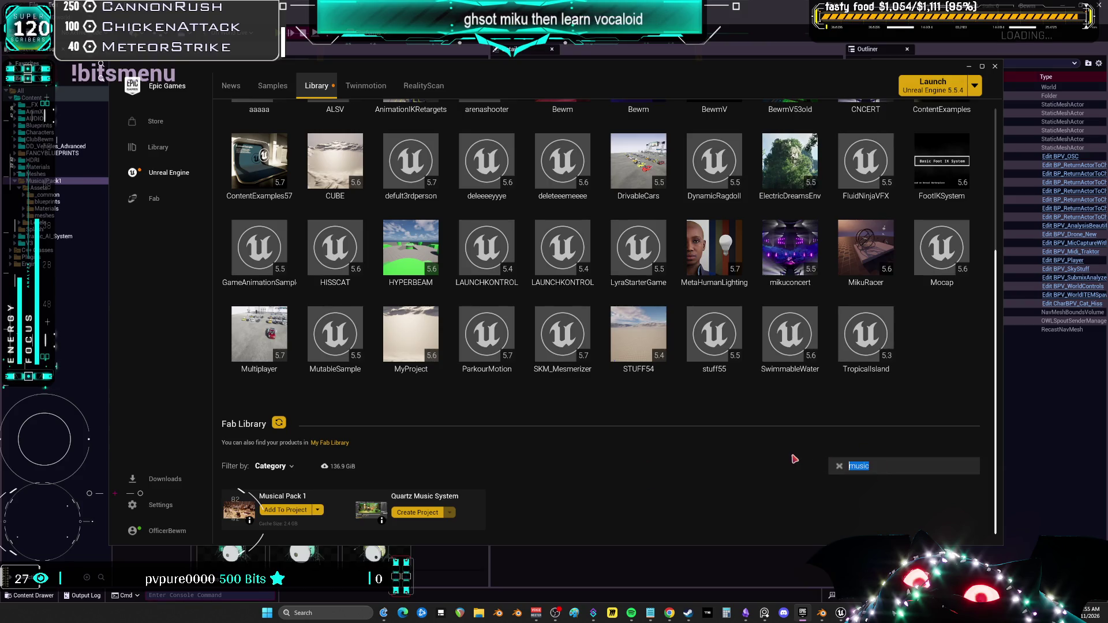
pyautogui.write('GUIAT')
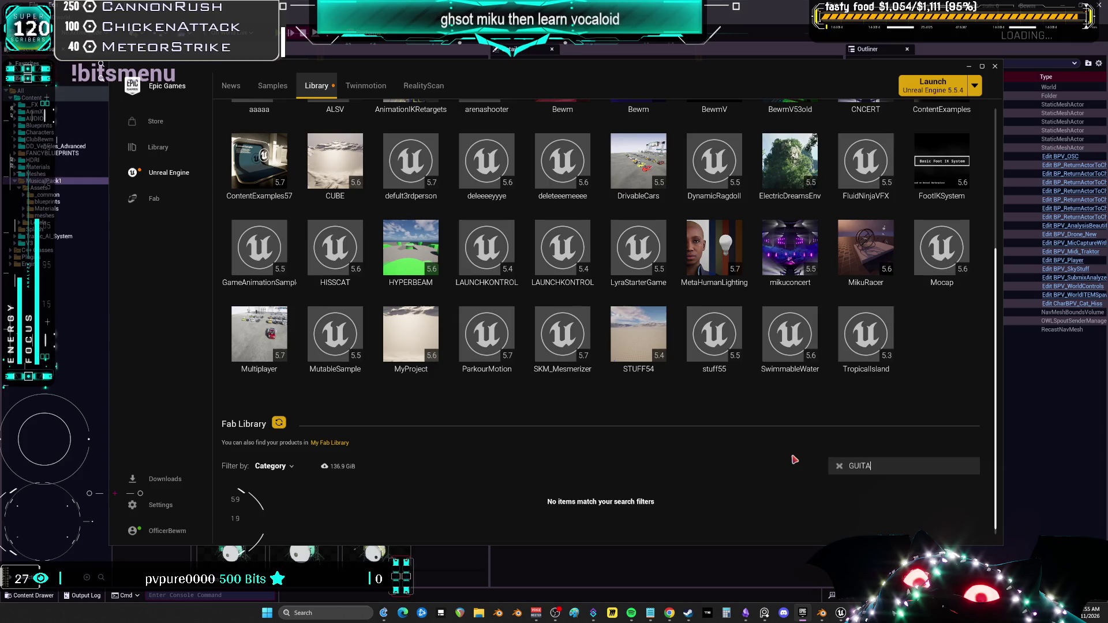
pyautogui.hotkey('ctrl', 'a')
pyautogui.write('CIB')
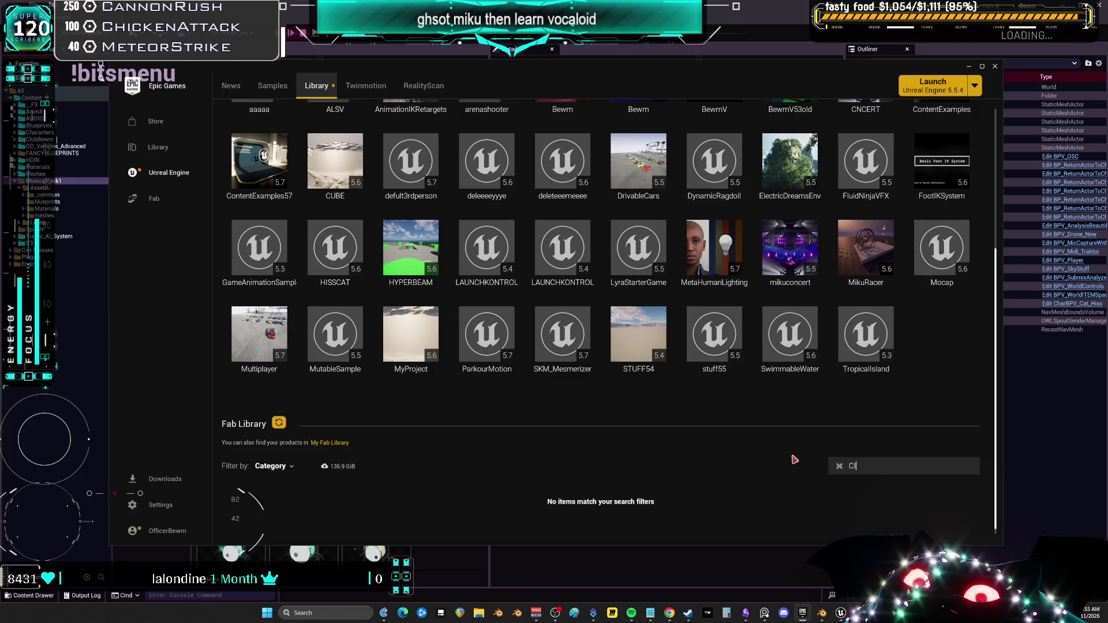
pyautogui.press('BackSpace')
pyautogui.write('ONCERT')
pyautogui.scroll(-1, 590, 451)
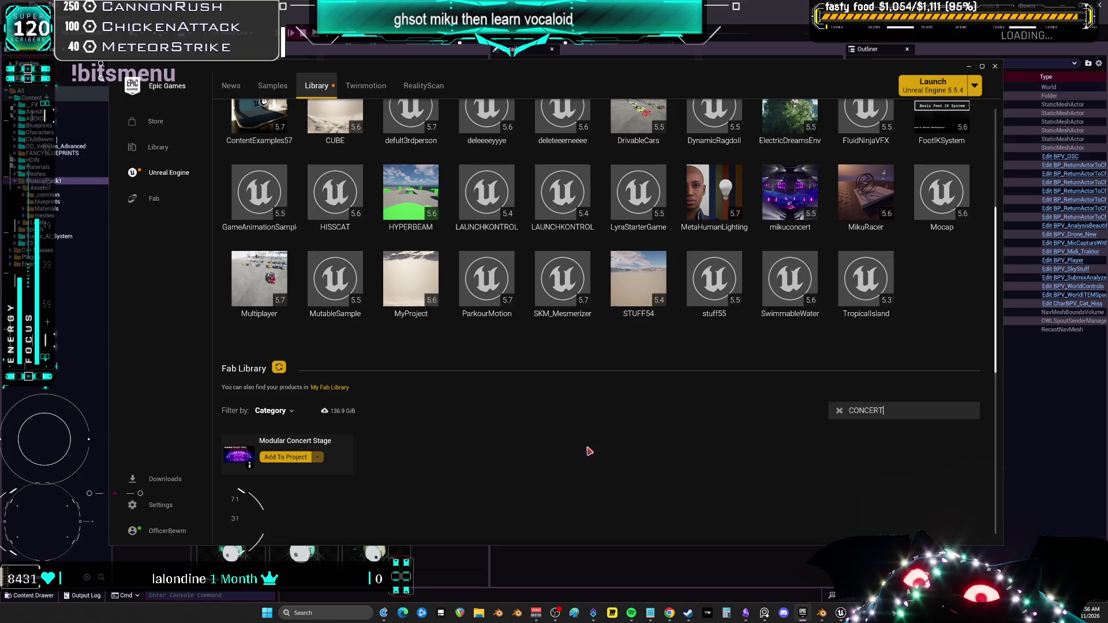
pyautogui.hotkey('ctrl', 'a')
pyautogui.write('ST')
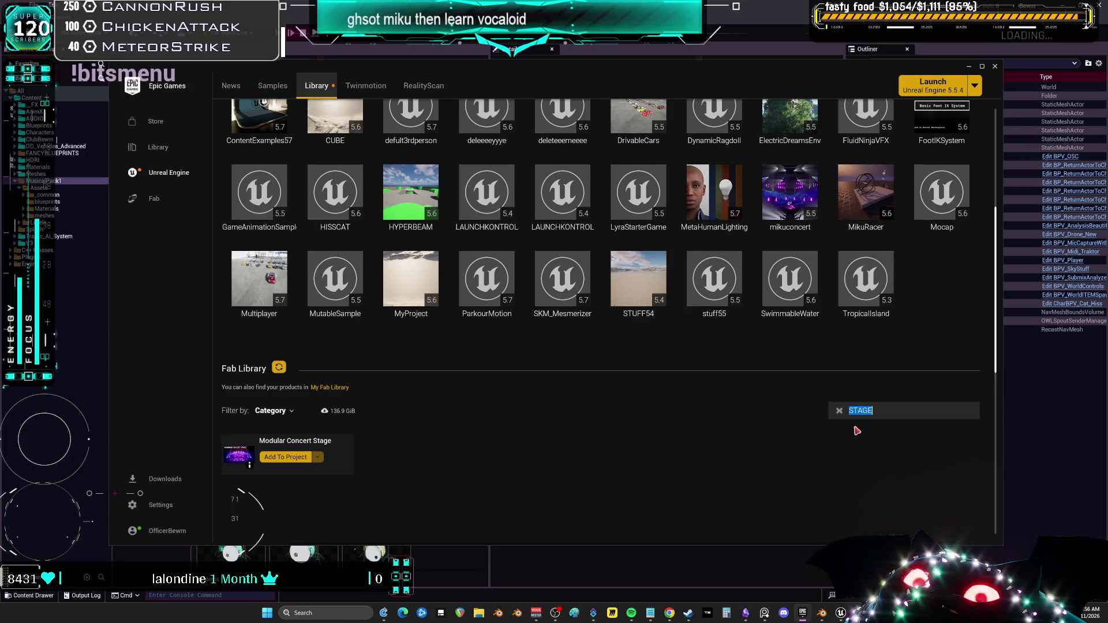
pyautogui.press('BackSpace')
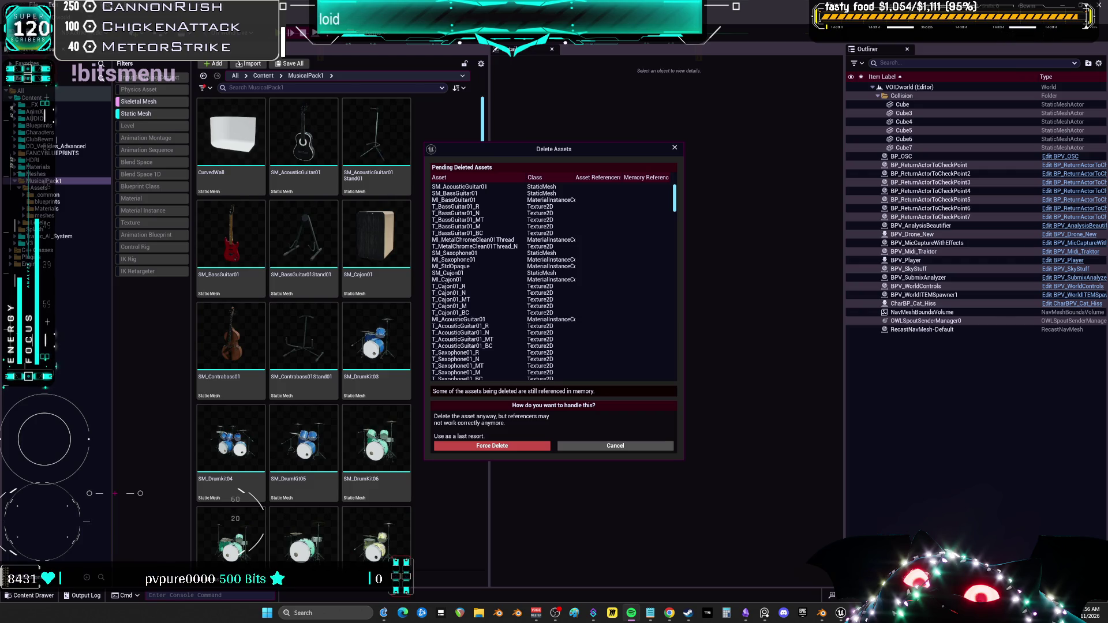
# Force Delete the pending MusicalPack1 assets despite their in-memory references
pyautogui.click(518, 446)
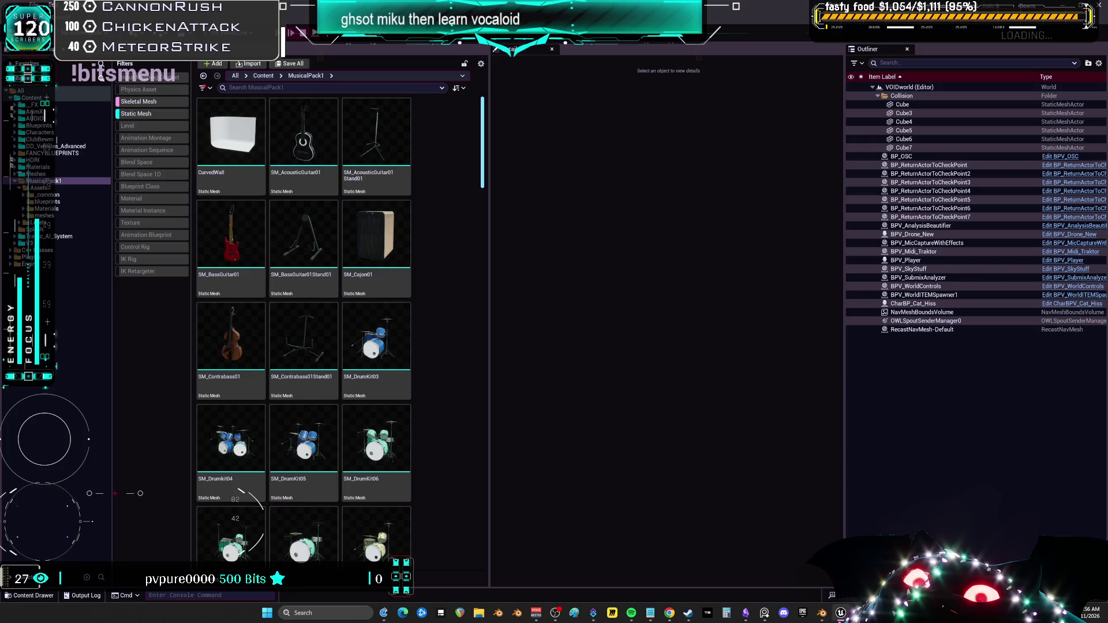
pyautogui.click(826, 615)
# Switch to solid shading, then tilt and move the selected hair strand points
pyautogui.moveTo(508, 269)
pyautogui.mouseDown(button='middle')
pyautogui.moveTo(410, 267)
pyautogui.moveTo(528, 236)
pyautogui.moveTo(500, 182)
pyautogui.moveTo(359, 92)
pyautogui.moveTo(439, 173)
pyautogui.moveTo(496, 53)
pyautogui.moveTo(537, 141)
pyautogui.moveTo(630, 167)
pyautogui.moveTo(608, 144)
pyautogui.moveTo(452, 142)
pyautogui.moveTo(577, 236)
pyautogui.mouseUp(button='middle')
pyautogui.hotkey('shift', 'z')
pyautogui.hotkey('ctrl', 't')
pyautogui.click(514, 213)
pyautogui.press('g')
pyautogui.click(485, 173)
pyautogui.press('g')
pyautogui.click(439, 173)
# Tilt the strand, scale its points to 0.775, thin it, and rotate it about -14.6°
pyautogui.hotkey('ctrl', 't')
pyautogui.click(496, 53)
pyautogui.press('s')
pyautogui.click(537, 141)
pyautogui.hotkey('alt', 's')
pyautogui.click(536, 140)
pyautogui.press('g')
pyautogui.click(549, 151)
pyautogui.press('g')
pyautogui.click(630, 167)
pyautogui.press('r')
pyautogui.click(621, 157)
# From a straight back view, scale the strand points to 0.715 and rotate them freely in trackball mode
pyautogui.press('g')
pyautogui.click(496, 185)
pyautogui.press('ctrl+KP_1')
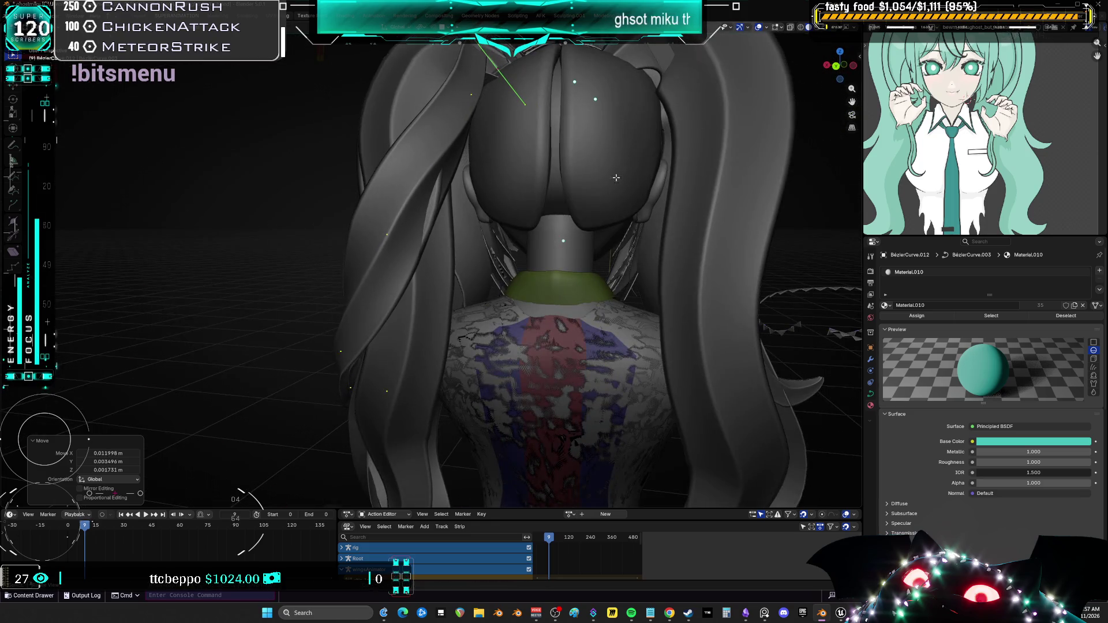
pyautogui.press('g')
pyautogui.press('s')
pyautogui.click(549, 122)
pyautogui.moveTo(549, 124)
pyautogui.mouseDown(button='middle')
pyautogui.moveTo(543, 138)
pyautogui.moveTo(495, 146)
pyautogui.moveTo(455, 208)
pyautogui.moveTo(519, 231)
pyautogui.moveTo(577, 231)
pyautogui.mouseUp(button='middle')
pyautogui.press('r')
pyautogui.press('r')
pyautogui.click(494, 146)
pyautogui.press('g')
pyautogui.click(434, 233)
# Rotate the strand -23.9° around Z and reposition it along her back
pyautogui.press('r')
pyautogui.click(643, 232)
pyautogui.press('g')
pyautogui.click(649, 233)
pyautogui.moveTo(649, 233); pyautogui.dragTo(528, 118, button='middle')
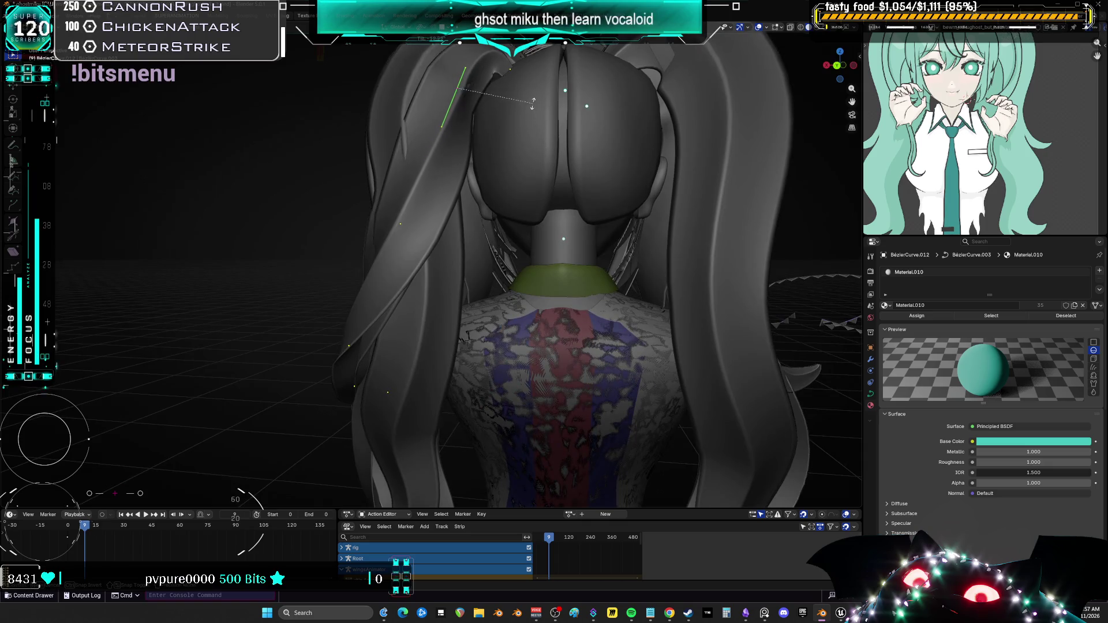
pyautogui.click(536, 173)
pyautogui.moveTo(537, 173); pyautogui.dragTo(529, 215, button='middle')
pyautogui.press('g')
pyautogui.click(533, 216)
# Tilt the strand to -31.7° and then to -77.5°, then nudge its points slightly
pyautogui.press('g')
pyautogui.click(530, 215)
pyautogui.hotkey('ctrl', 't')
pyautogui.click(369, 259)
pyautogui.moveTo(370, 259)
pyautogui.mouseDown(button='middle')
pyautogui.moveTo(408, 262)
pyautogui.moveTo(490, 166)
pyautogui.moveTo(480, 172)
pyautogui.moveTo(569, 206)
pyautogui.moveTo(645, 353)
pyautogui.mouseUp(button='middle')
pyautogui.hotkey('ctrl', 't')
pyautogui.click(404, 266)
pyautogui.press('g')
pyautogui.click(485, 179)
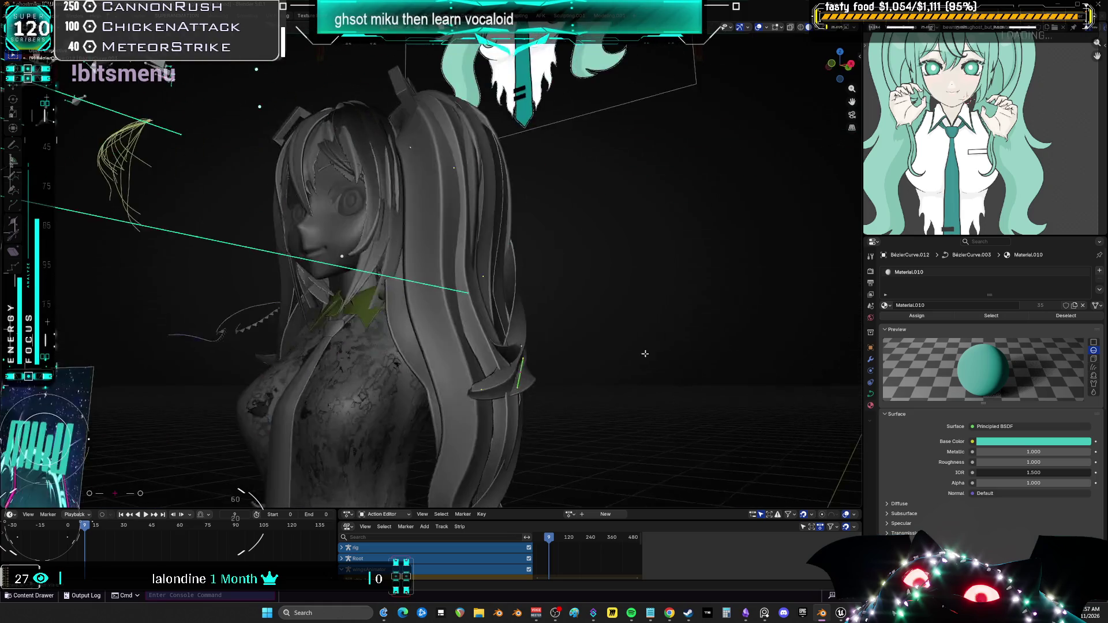
# Shift the selected strand twice and twist its segment with a tilt
pyautogui.moveTo(548, 267)
pyautogui.mouseDown(button='middle')
pyautogui.moveTo(545, 250)
pyautogui.moveTo(395, 318)
pyautogui.moveTo(736, 341)
pyautogui.mouseUp(button='middle')
pyautogui.press('g')
pyautogui.click(402, 329)
pyautogui.press('g')
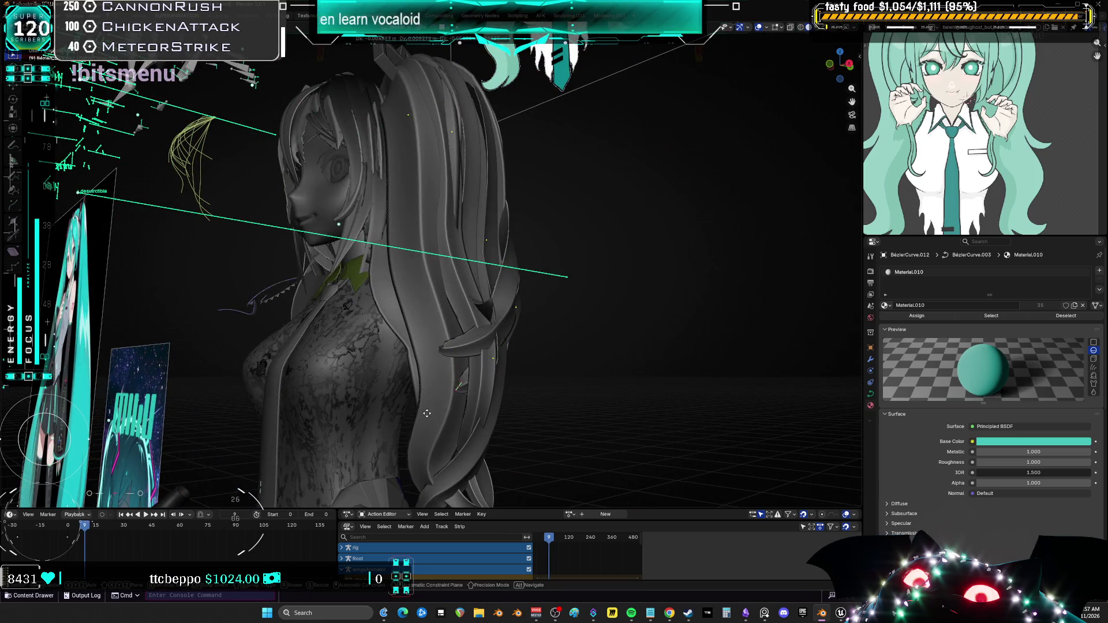
pyautogui.click(428, 435)
pyautogui.moveTo(438, 421); pyautogui.dragTo(508, 351, button='middle')
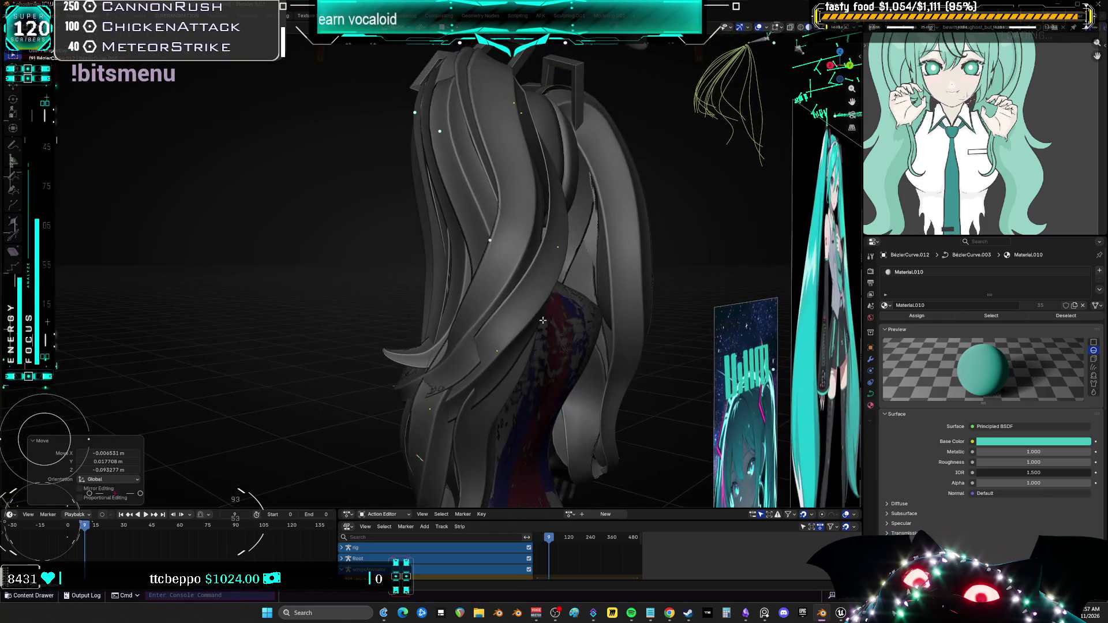
pyautogui.click(599, 231)
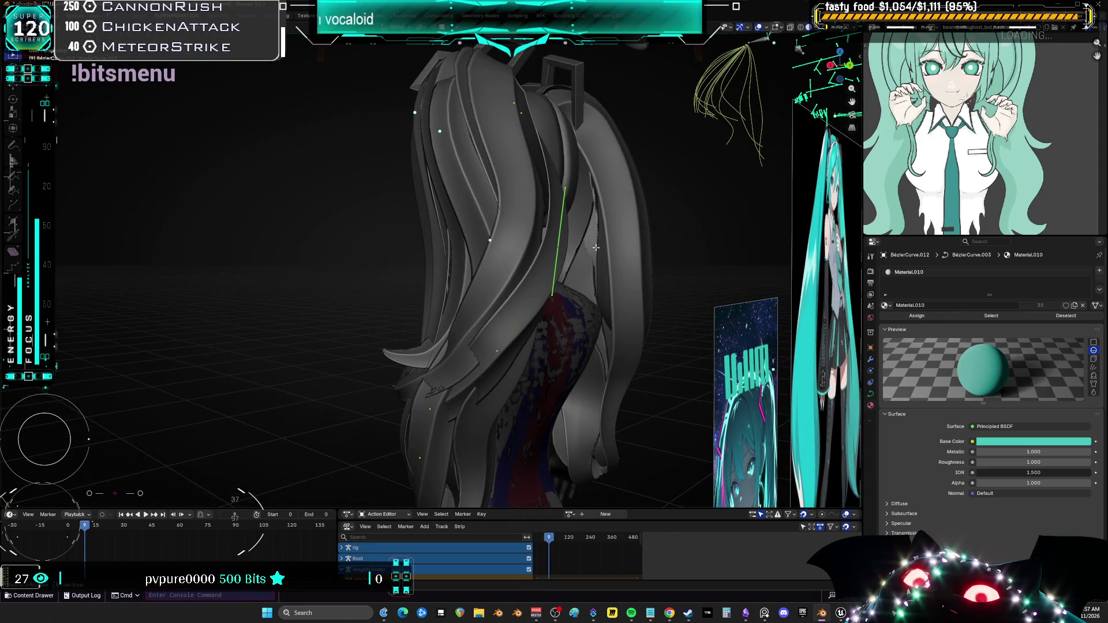
pyautogui.hotkey('ctrl', 't')
pyautogui.click(599, 232)
# Move the strand point behind the head, twist the segment further and rescale the point
pyautogui.press('g')
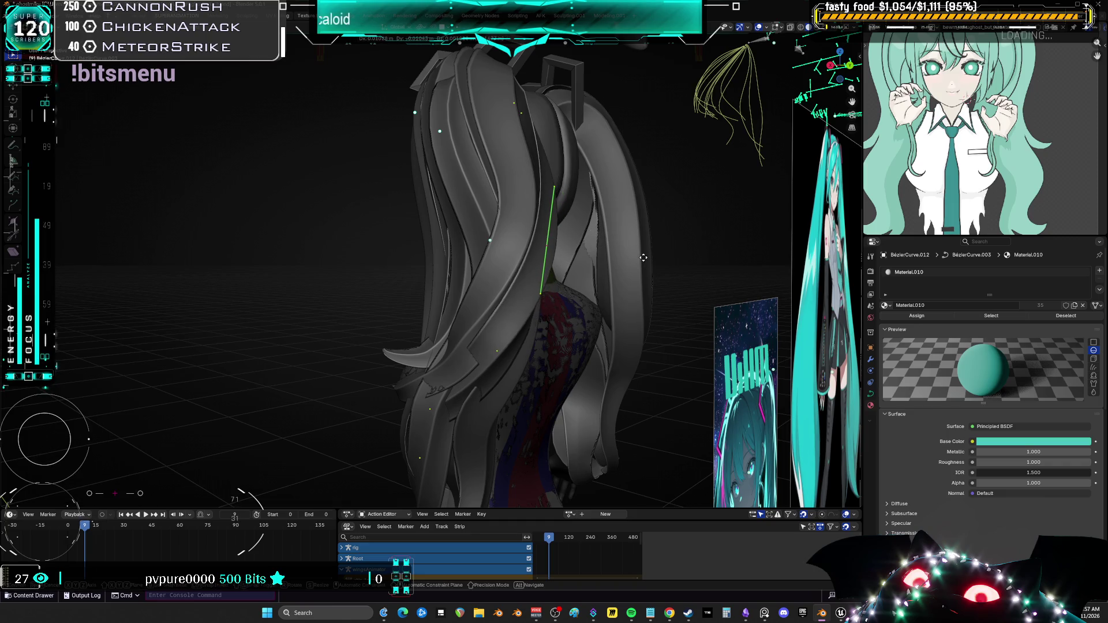
pyautogui.click(648, 261)
pyautogui.moveTo(648, 261); pyautogui.dragTo(536, 279, button='middle')
pyautogui.click(491, 168)
pyautogui.moveTo(492, 168)
pyautogui.mouseDown(button='middle')
pyautogui.moveTo(463, 123)
pyautogui.moveTo(554, 129)
pyautogui.moveTo(563, 161)
pyautogui.mouseUp(button='middle')
pyautogui.hotkey('ctrl', 't')
pyautogui.click(459, 107)
pyautogui.press('s')
pyautogui.click(563, 131)
# Twist the strand 18.7°, rotate the point, then nudge, twist and move it again
pyautogui.hotkey('ctrl', 't')
pyautogui.click(561, 172)
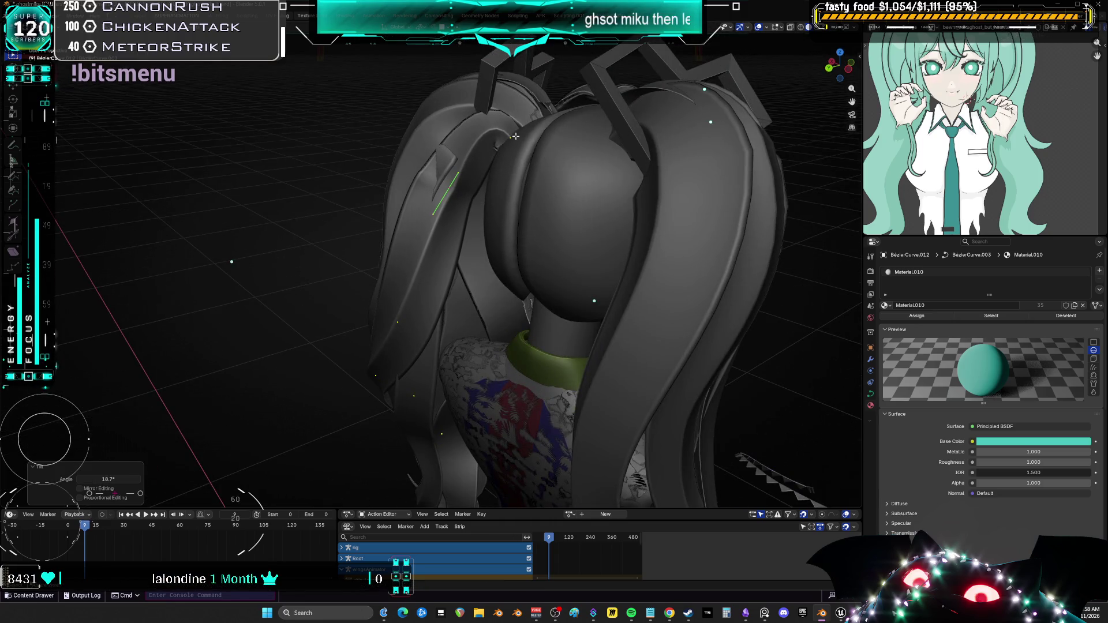
pyautogui.press('r')
pyautogui.click(548, 144)
pyautogui.moveTo(548, 145)
pyautogui.mouseDown(button='middle')
pyautogui.moveTo(639, 195)
pyautogui.moveTo(542, 185)
pyautogui.moveTo(507, 195)
pyautogui.mouseUp(button='middle')
pyautogui.press('g')
pyautogui.click(577, 196)
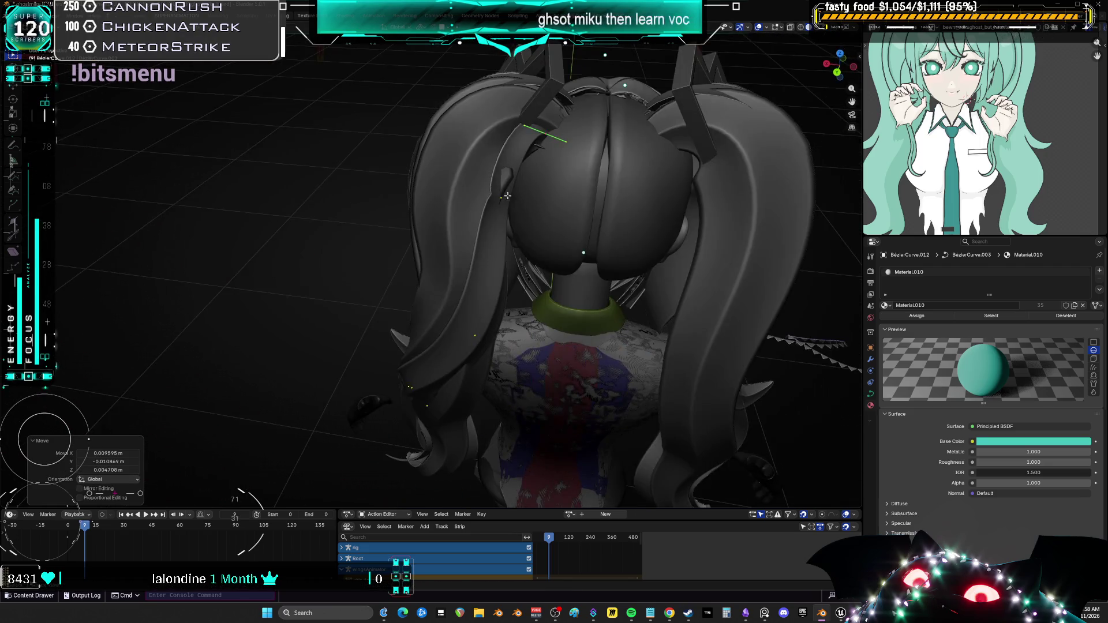
pyautogui.hotkey('ctrl', 't')
pyautogui.click(578, 219)
pyautogui.moveTo(577, 219)
pyautogui.mouseDown(button='middle')
pyautogui.moveTo(672, 243)
pyautogui.moveTo(643, 227)
pyautogui.moveTo(397, 291)
pyautogui.mouseUp(button='middle')
pyautogui.press('g')
pyautogui.click(672, 243)
# Move and rotate another back-strand point, twist it -31.2° and shrink it to 0.230
pyautogui.click(397, 291)
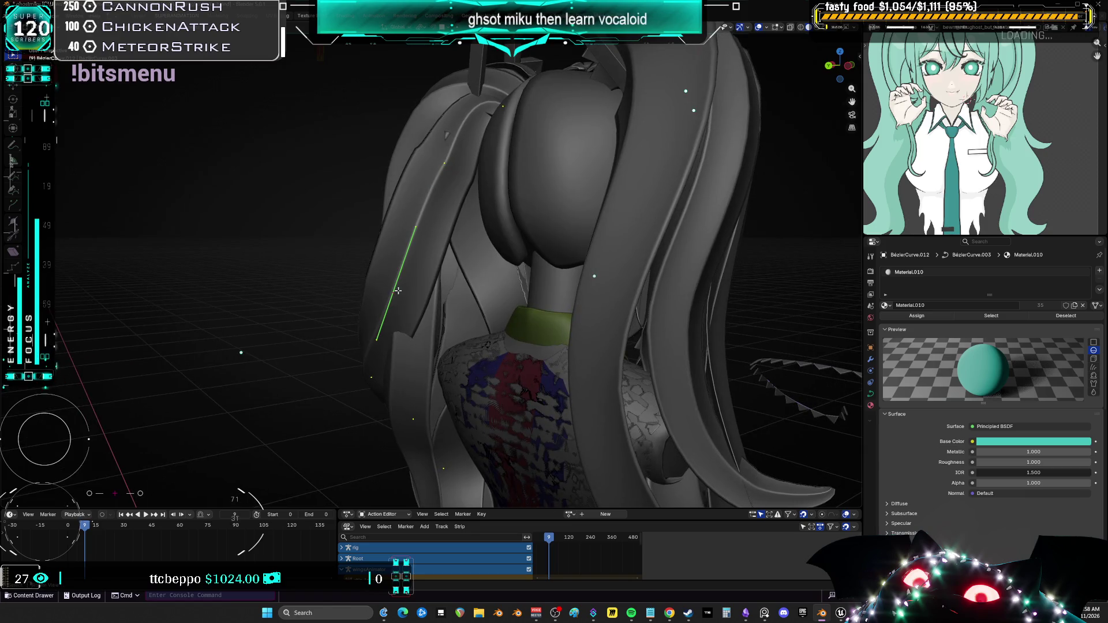
pyautogui.moveTo(450, 175); pyautogui.dragTo(580, 153, button='middle')
pyautogui.press('g')
pyautogui.click(496, 167)
pyautogui.press('r')
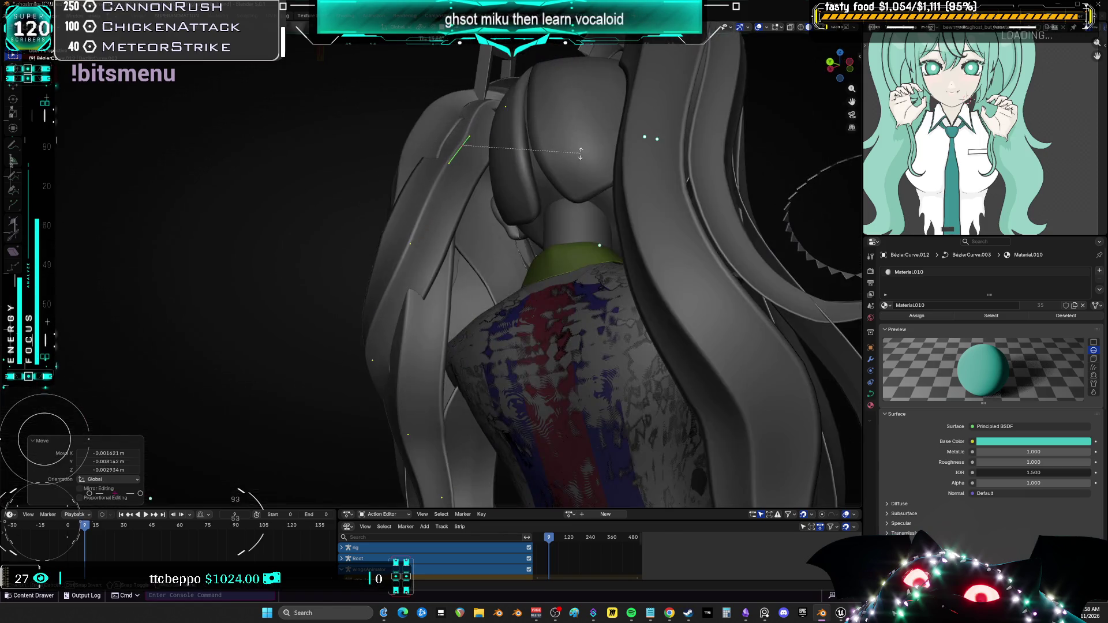
pyautogui.click(508, 91)
pyautogui.moveTo(507, 91)
pyautogui.mouseDown(button='middle')
pyautogui.moveTo(576, 116)
pyautogui.moveTo(596, 107)
pyautogui.moveTo(615, 135)
pyautogui.mouseUp(button='middle')
pyautogui.click(579, 79)
pyautogui.hotkey('ctrl', 't')
pyautogui.click(538, 128)
# Scale a different strand point and tilt it to -9.69°
pyautogui.moveTo(537, 128); pyautogui.dragTo(570, 70, button='middle')
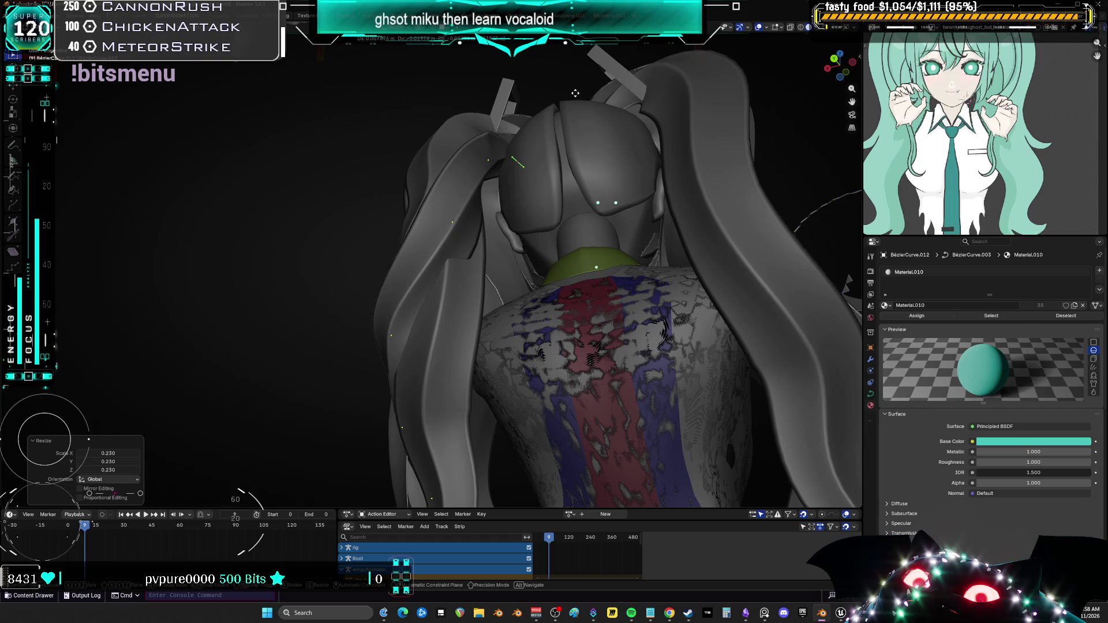
pyautogui.click(461, 215)
pyautogui.press('s')
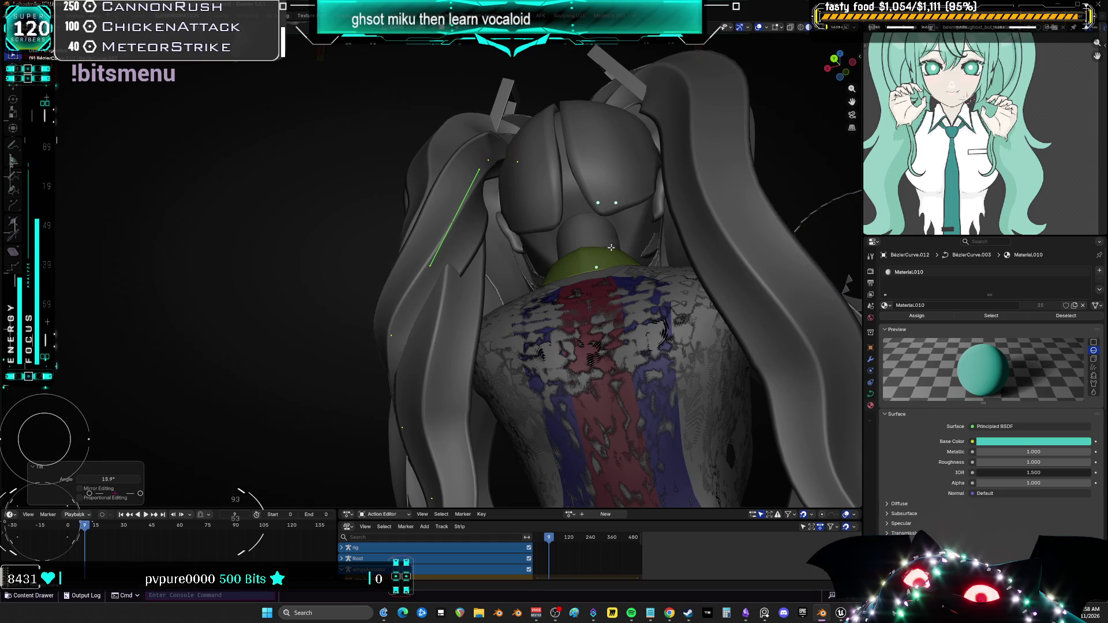
pyautogui.click(625, 252)
pyautogui.moveTo(625, 253)
pyautogui.mouseDown(button='middle')
pyautogui.moveTo(644, 289)
pyautogui.moveTo(756, 315)
pyautogui.mouseUp(button='middle')
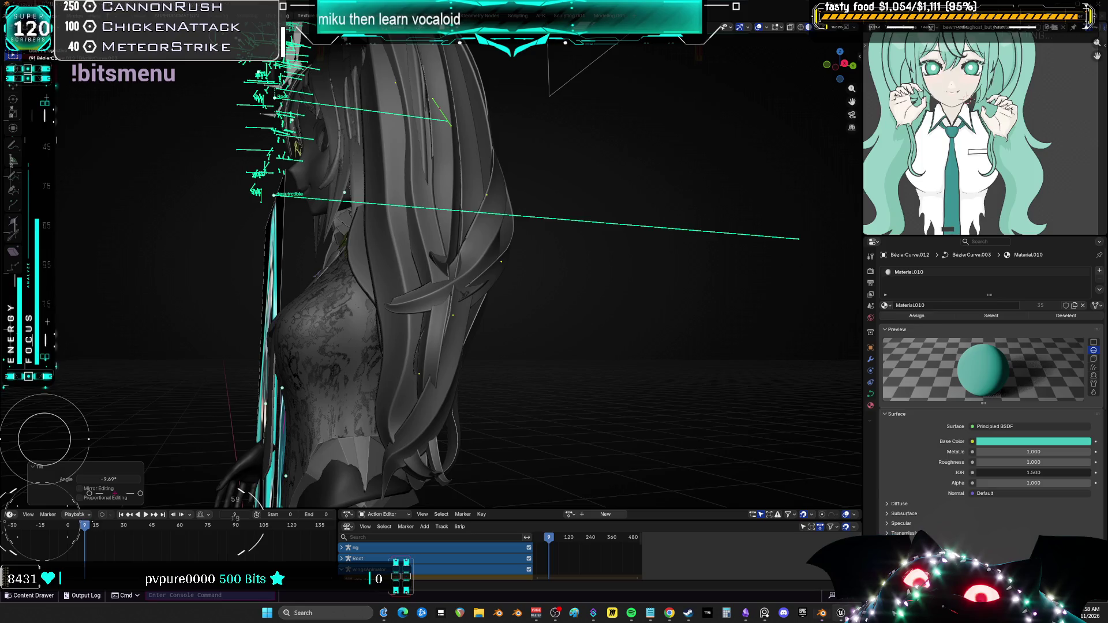
pyautogui.hotkey('alt', 'Tab')
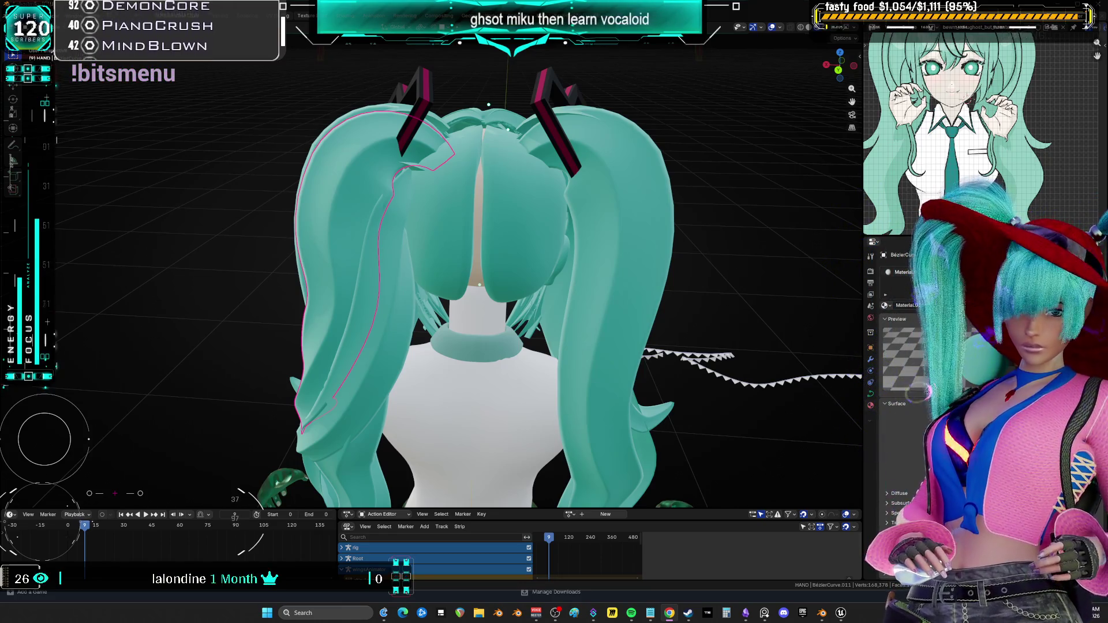
# Tilt the strand segment by -13.1°, thin it slightly and reposition one strand point
pyautogui.moveTo(375, 187)
pyautogui.mouseDown(button='middle')
pyautogui.moveTo(424, 186)
pyautogui.moveTo(445, 143)
pyautogui.moveTo(543, 144)
pyautogui.moveTo(577, 190)
pyautogui.moveTo(584, 257)
pyautogui.moveTo(562, 265)
pyautogui.moveTo(509, 189)
pyautogui.moveTo(490, 230)
pyautogui.mouseUp(button='middle')
pyautogui.hotkey('ctrl', 't')
pyautogui.click(450, 123)
pyautogui.click(602, 157)
pyautogui.press('g')
pyautogui.click(571, 205)
# In front view, duplicate a twin-tail hair strand and place the copy beside the model
pyautogui.click(494, 268)
pyautogui.press('KP_1')
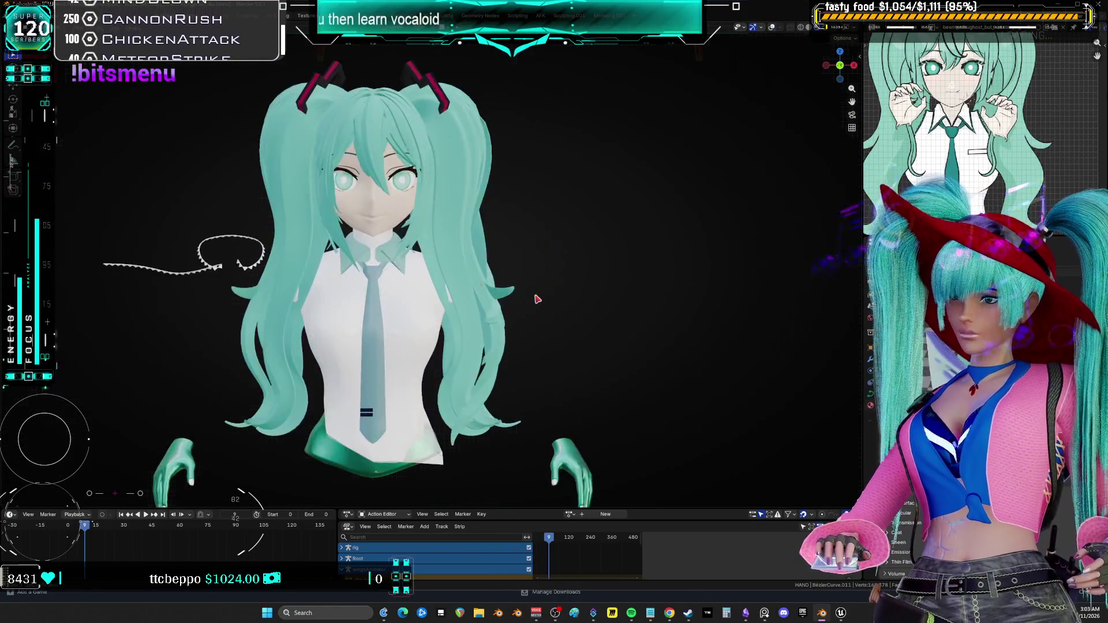
pyautogui.hotkey('shift', 'd')
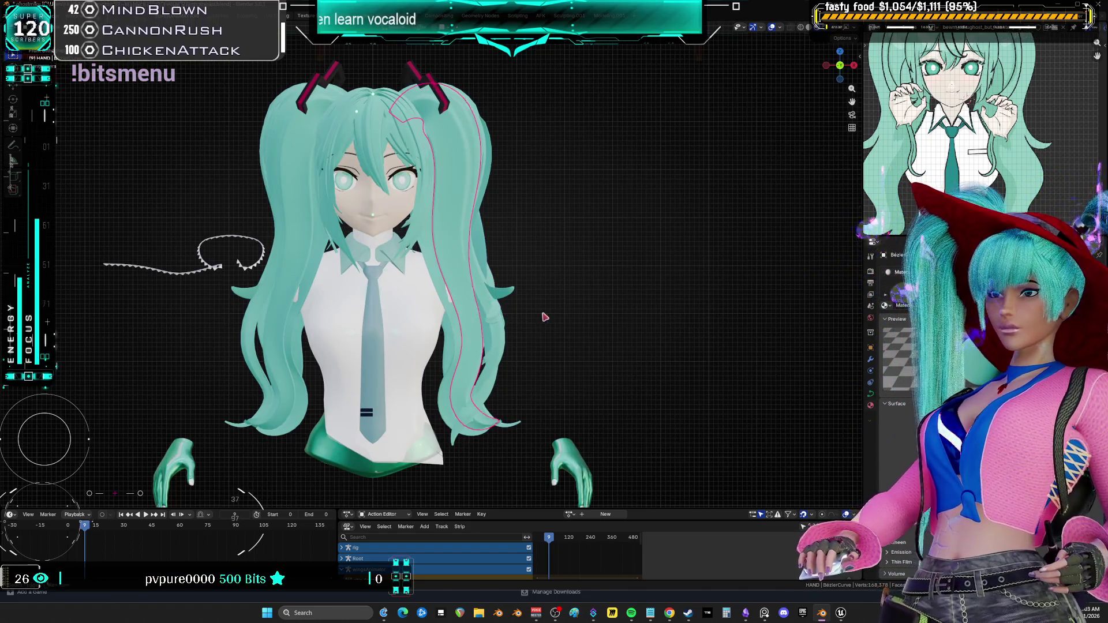
pyautogui.keyDown('shift'); pyautogui.moveTo(544, 327); pyautogui.dragTo(462, 272, button='middle'); pyautogui.keyUp('shift')
pyautogui.click(635, 272)
# In Edit Mode, duplicate the strand's points and move them 0.017475 m along Y
pyautogui.press('Tab')
pyautogui.keyDown('shift'); pyautogui.moveTo(605, 216); pyautogui.dragTo(570, 262, button='middle'); pyautogui.keyUp('shift')
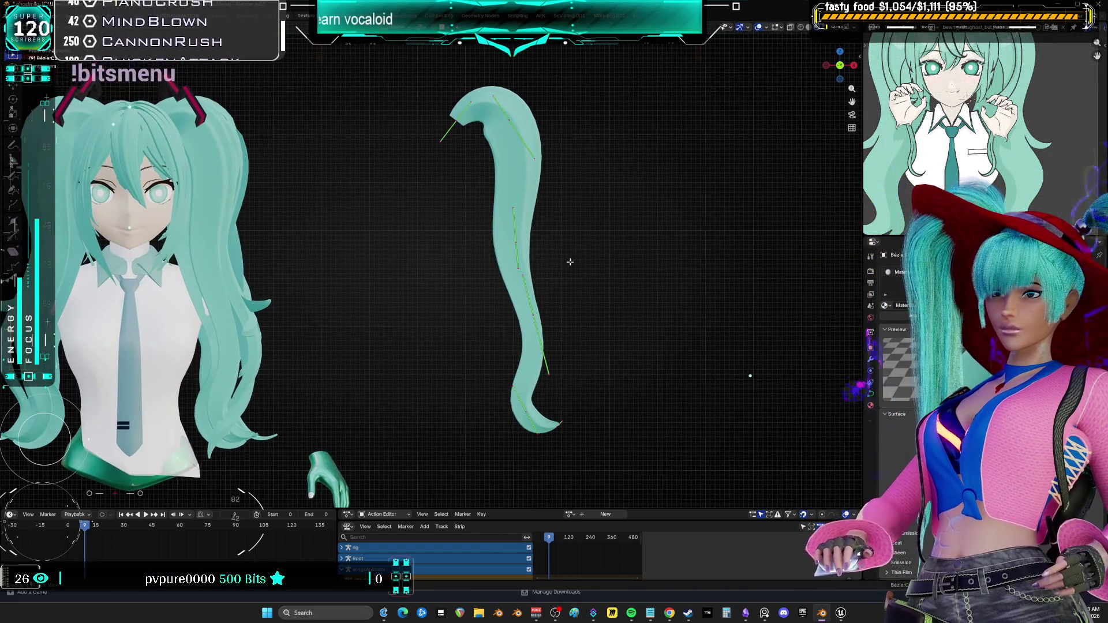
pyautogui.click(582, 439)
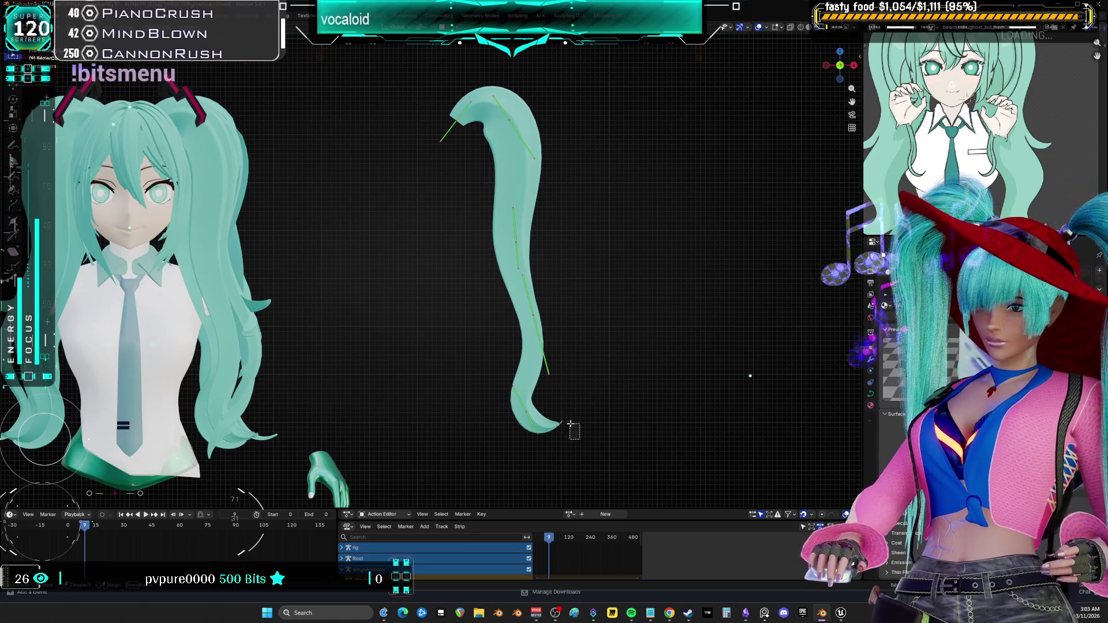
pyautogui.moveTo(538, 247)
pyautogui.mouseDown(button='middle')
pyautogui.moveTo(623, 257)
pyautogui.moveTo(517, 287)
pyautogui.moveTo(509, 322)
pyautogui.moveTo(595, 332)
pyautogui.moveTo(577, 337)
pyautogui.moveTo(584, 347)
pyautogui.mouseUp(button='middle')
pyautogui.hotkey('shift', 'd')
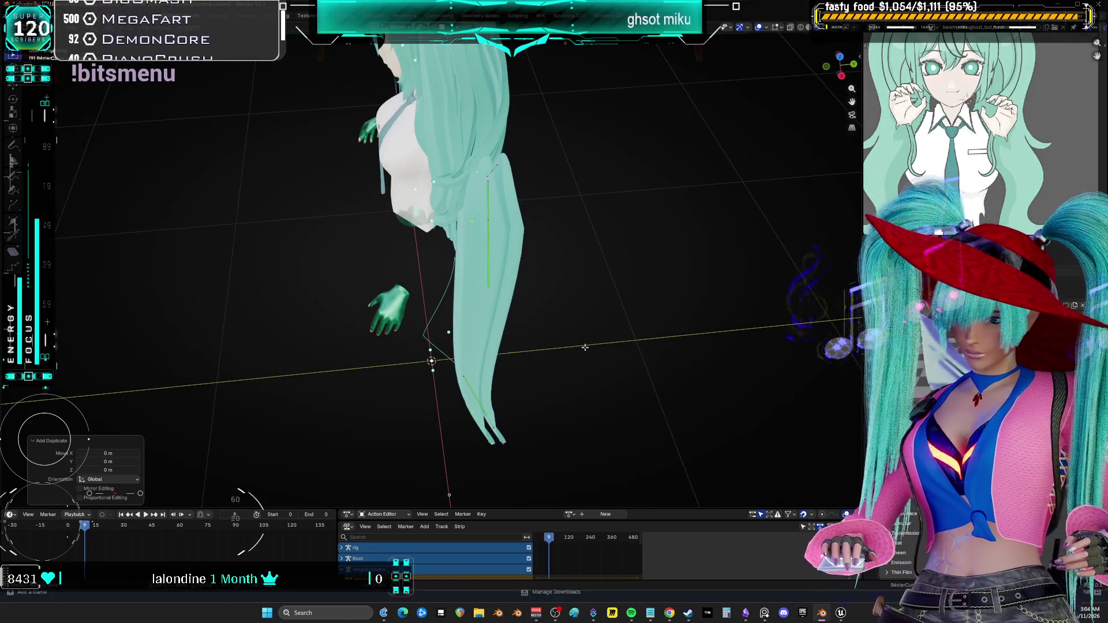
pyautogui.press('g')
pyautogui.press('y')
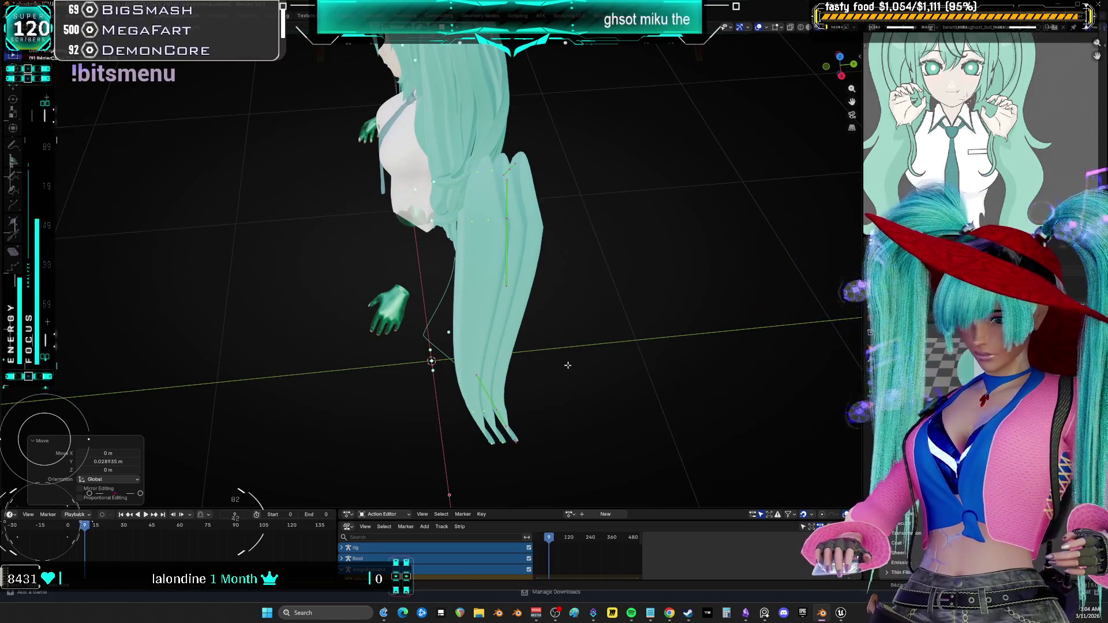
pyautogui.moveTo(564, 371)
pyautogui.keyDown('alt'); pyautogui.mouseDown(button='middle')
pyautogui.moveTo(552, 369)
pyautogui.moveTo(603, 359)
pyautogui.moveTo(606, 347)
pyautogui.moveTo(384, 420)
pyautogui.moveTo(381, 272)
pyautogui.mouseUp(button='middle'); pyautogui.keyUp('alt')
pyautogui.click(565, 373)
# Adjust the duplicated points' thickness, return to Object Mode and open the strand's object options
pyautogui.hotkey('alt', 's')
pyautogui.click(617, 335)
pyautogui.press('Tab')
pyautogui.moveTo(401, 215)
pyautogui.mouseDown(button='middle')
pyautogui.moveTo(481, 246)
pyautogui.moveTo(569, 323)
pyautogui.mouseUp(button='middle')
pyautogui.hotkey('ctrl', 'Tab')
pyautogui.rightClick(555, 325)
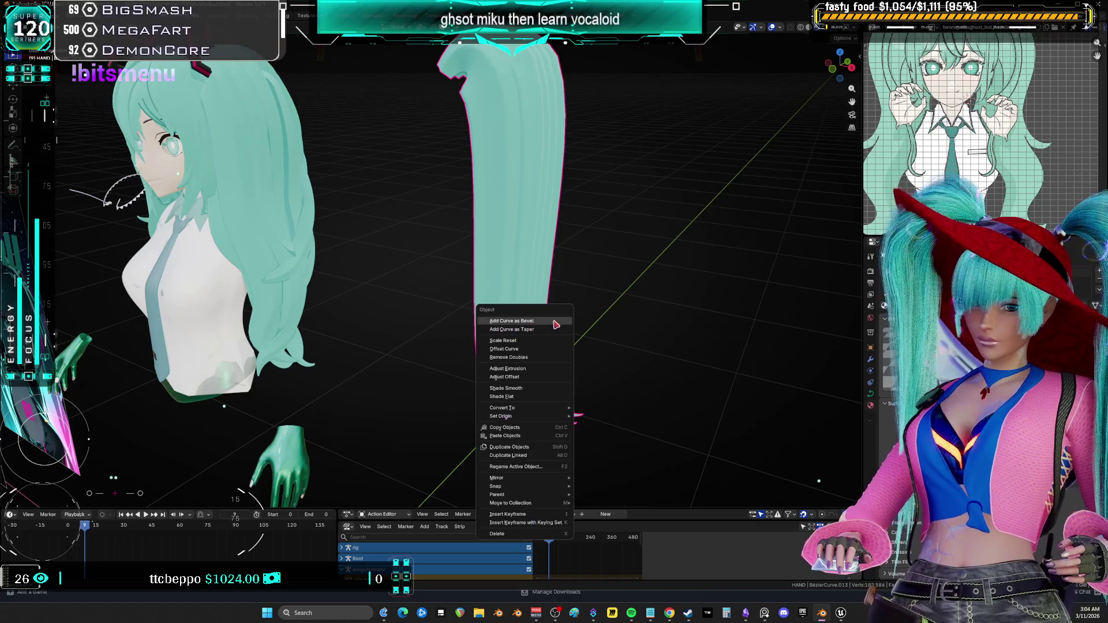
# Convert the duplicated hair strand curve into a mesh through the F3 search
pyautogui.press('Escape')
pyautogui.press('g')
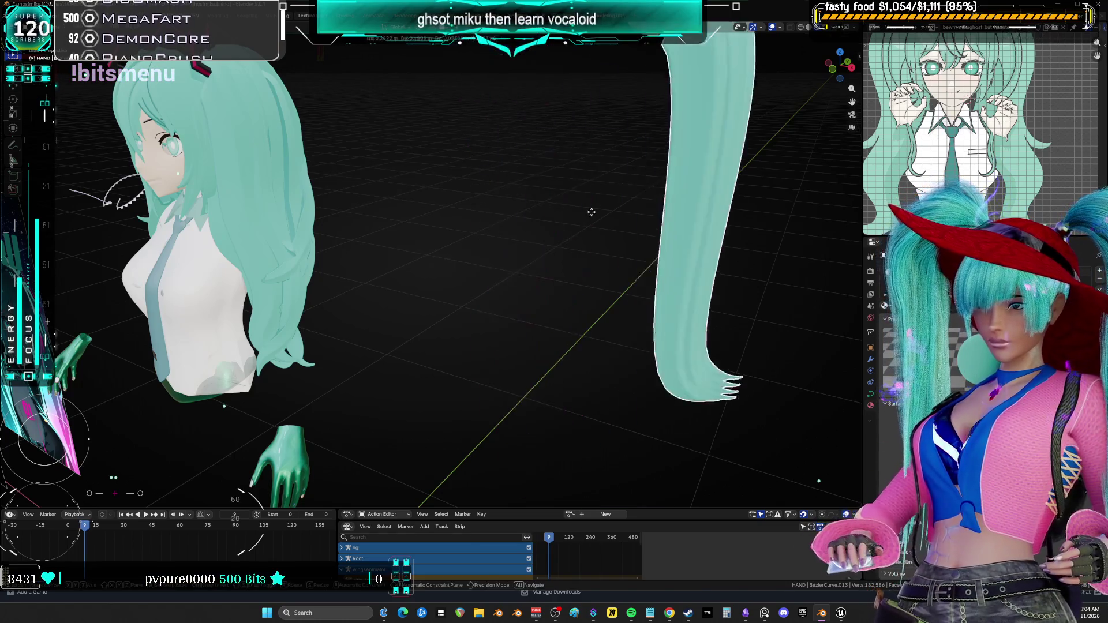
pyautogui.press('Escape')
pyautogui.rightClick(495, 216)
pyautogui.press('Escape')
pyautogui.press('F3')
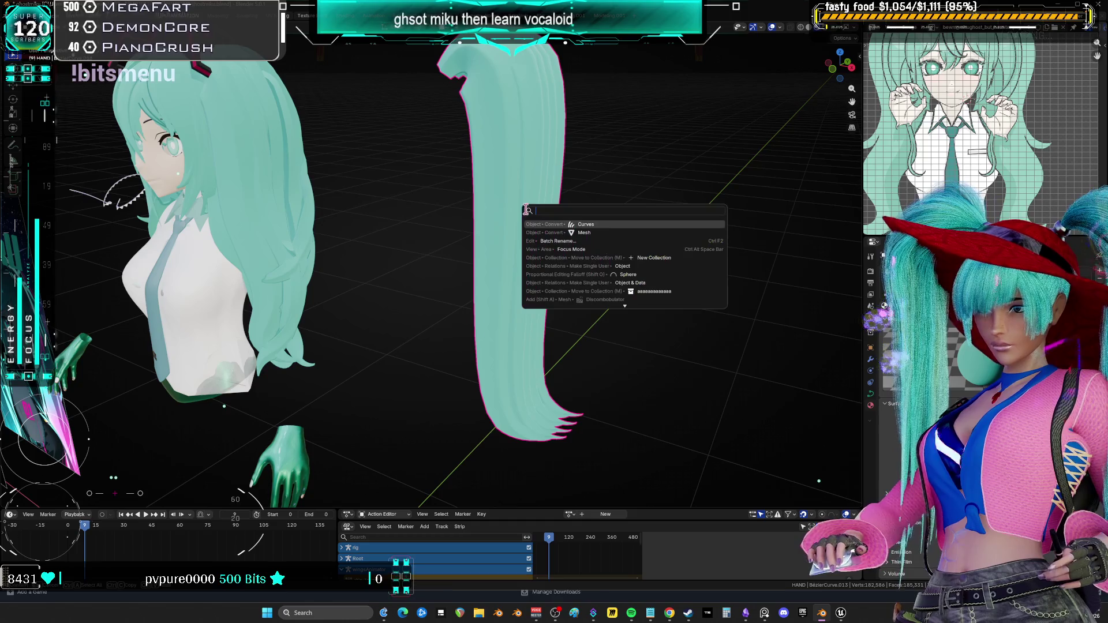
pyautogui.click(602, 235)
# In wireframe Edit Mode, select all strand vertices and trial a proportional Z rotation, then cancel
pyautogui.press('Tab')
pyautogui.hotkey('shift', 'z')
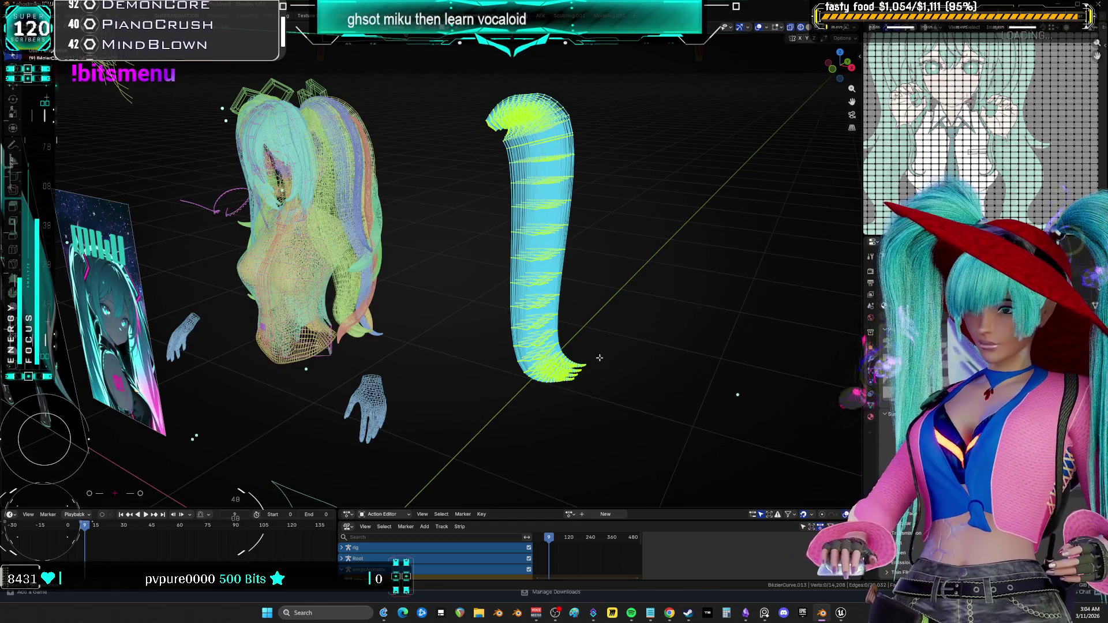
pyautogui.press('l')
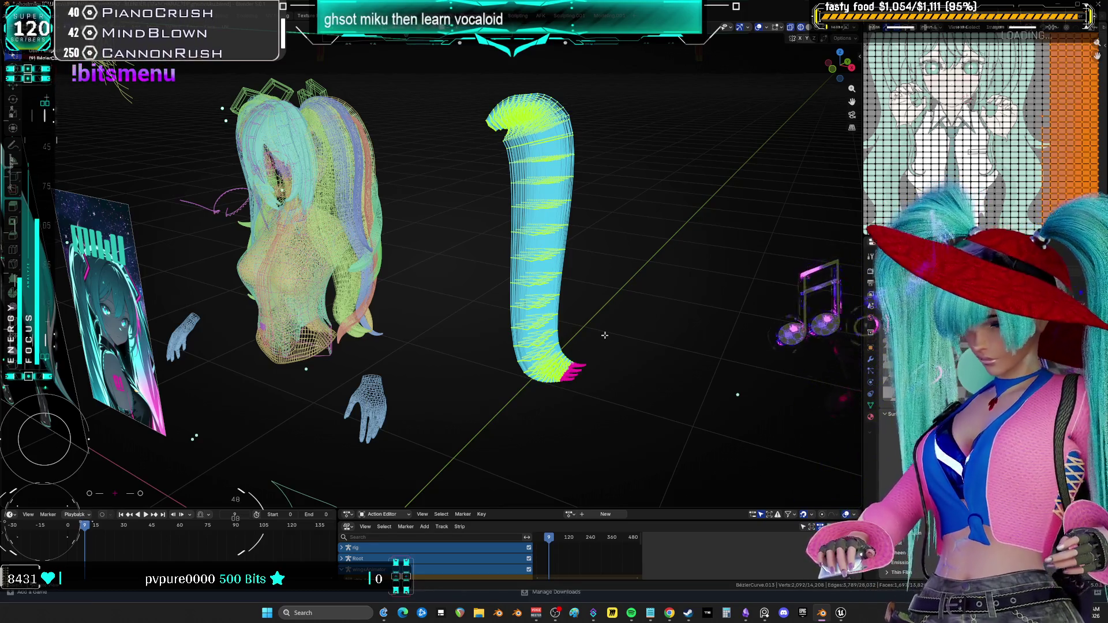
pyautogui.press('r')
pyautogui.press('z')
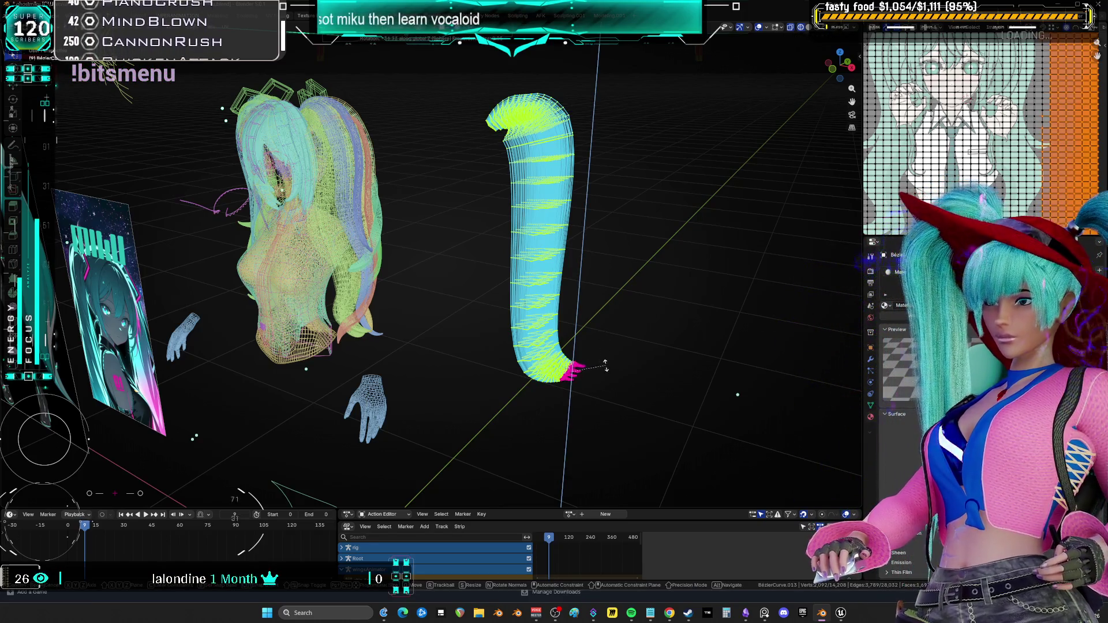
pyautogui.press('o')
pyautogui.scroll(-3, 624, 387)
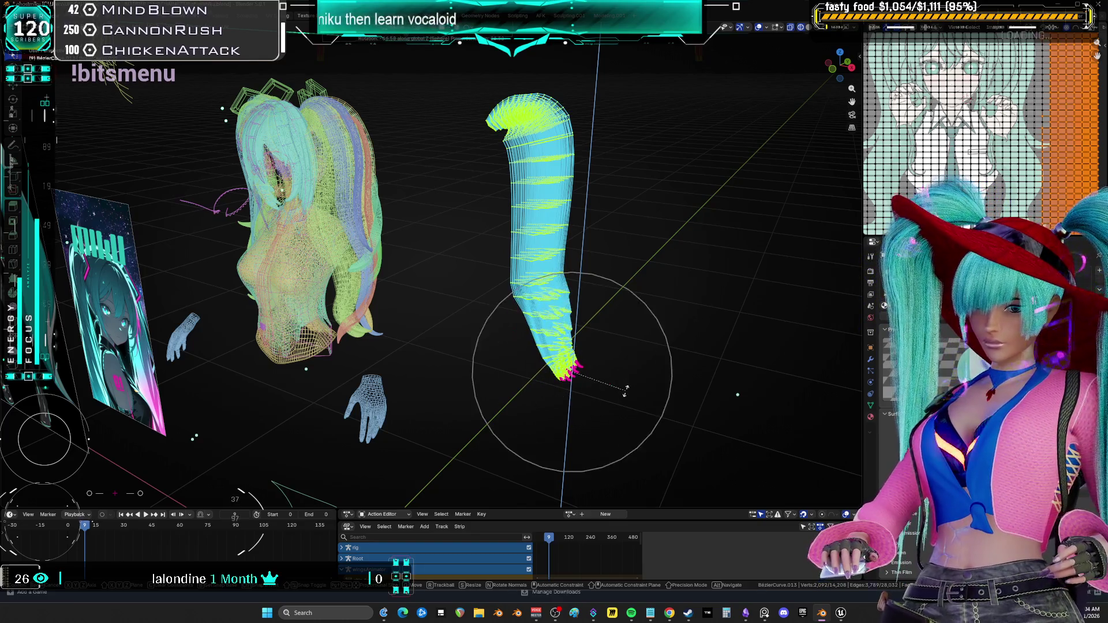
pyautogui.press('Escape')
# Isolate the strand in Local View and enter Edit Mode on its curve points
pyautogui.press('KP_Decimal')
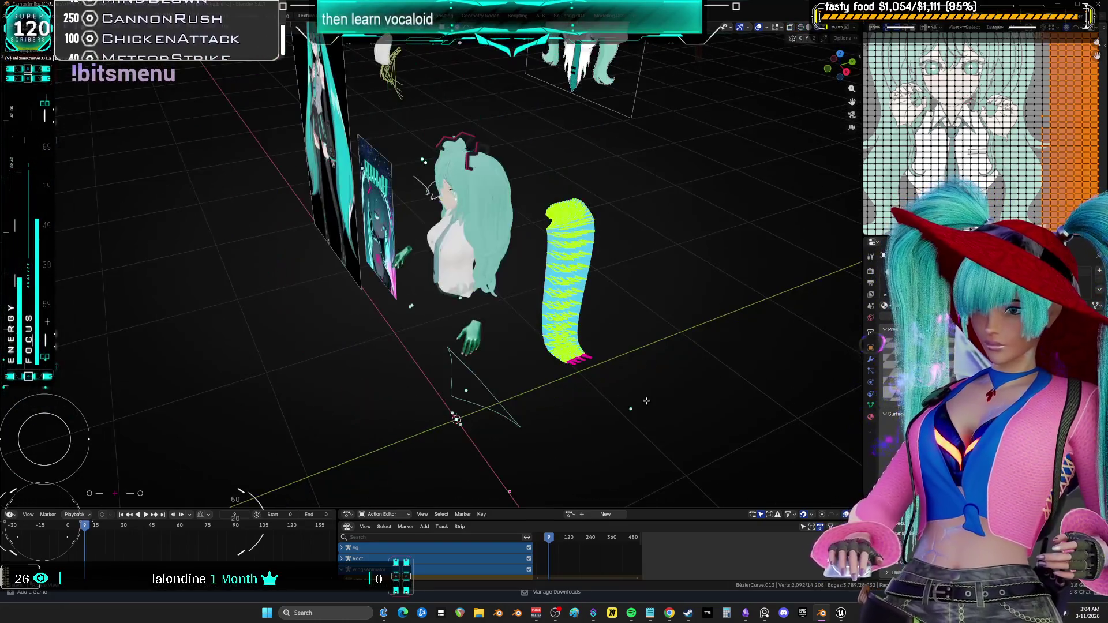
pyautogui.press('KP_Divide')
pyautogui.press('Tab')
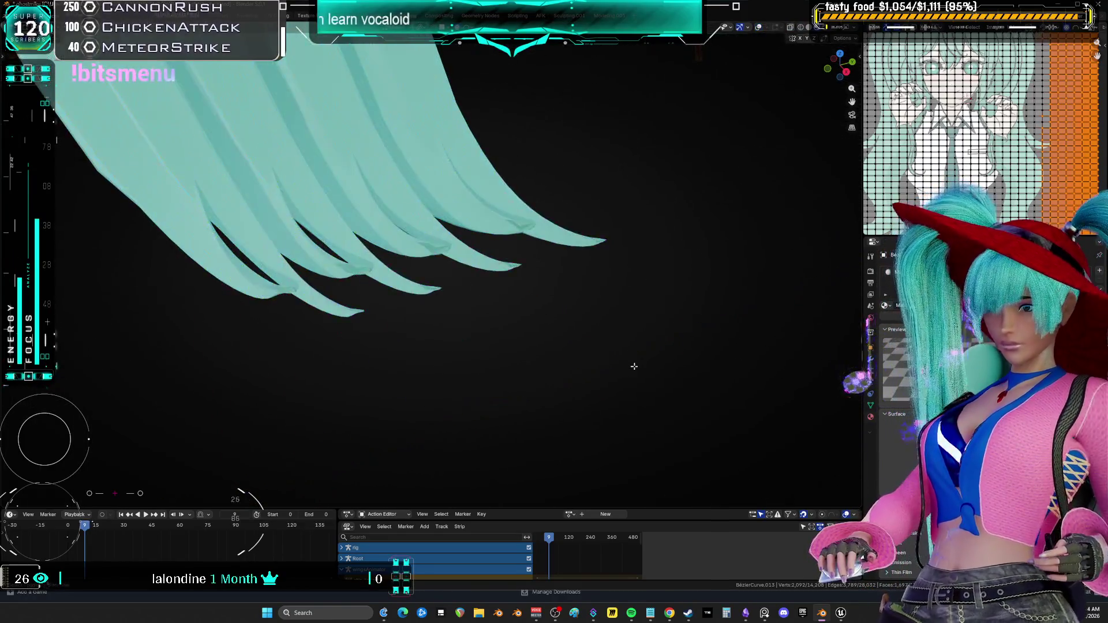
pyautogui.moveTo(634, 366); pyautogui.dragTo(681, 263, button='middle')
pyautogui.press('Tab')
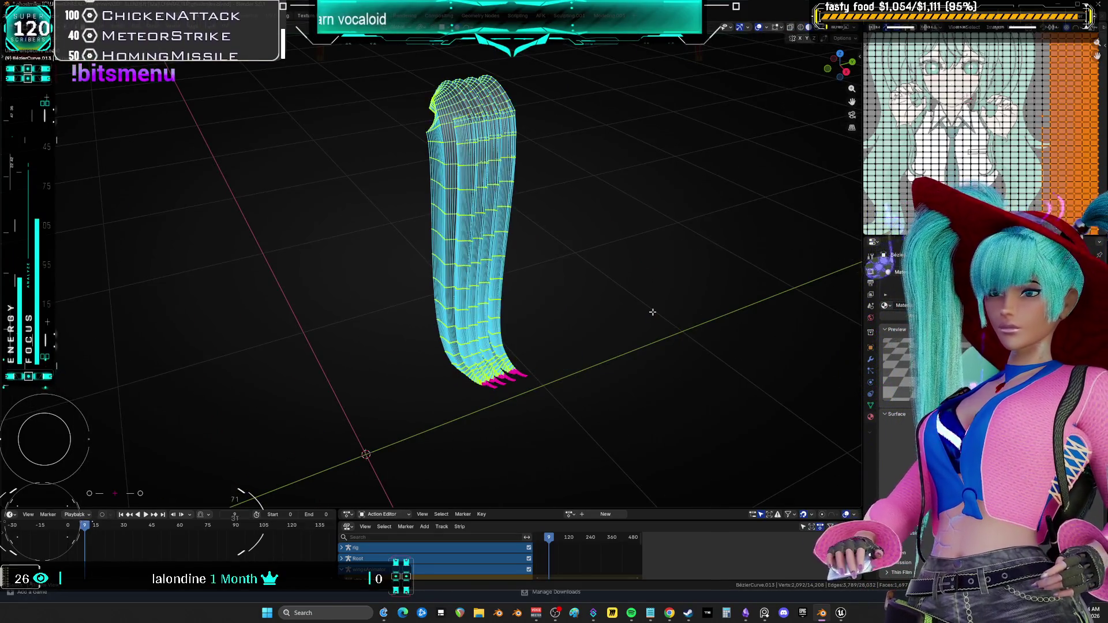
pyautogui.press('r')
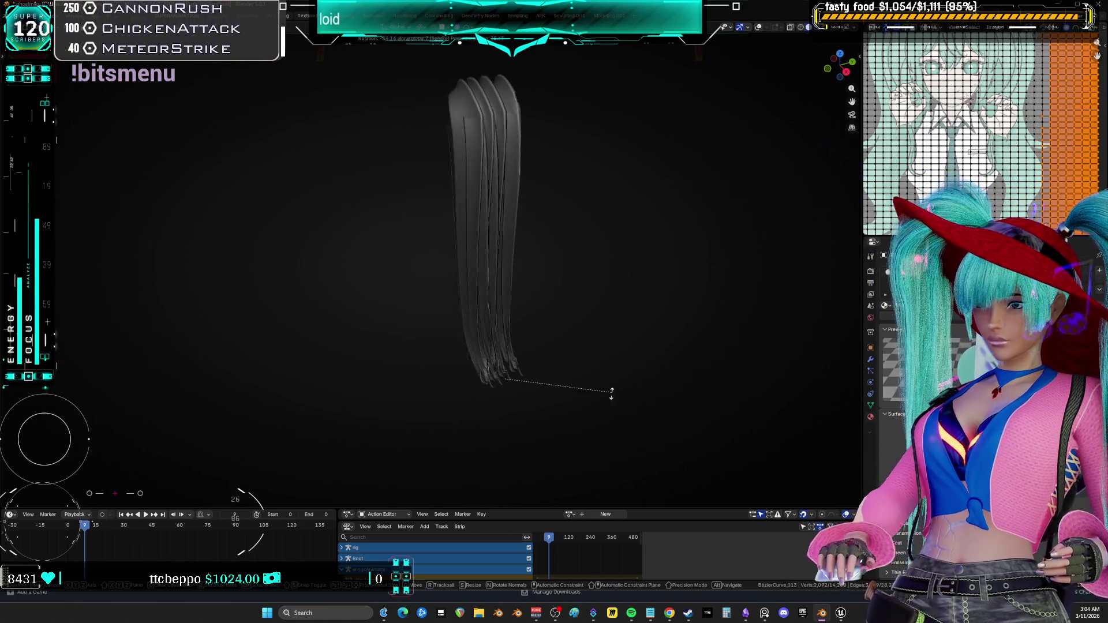
pyautogui.rightClick(574, 380)
# Select the mid-strand band and twist it -605° around Z with proportional editing
pyautogui.press('Tab')
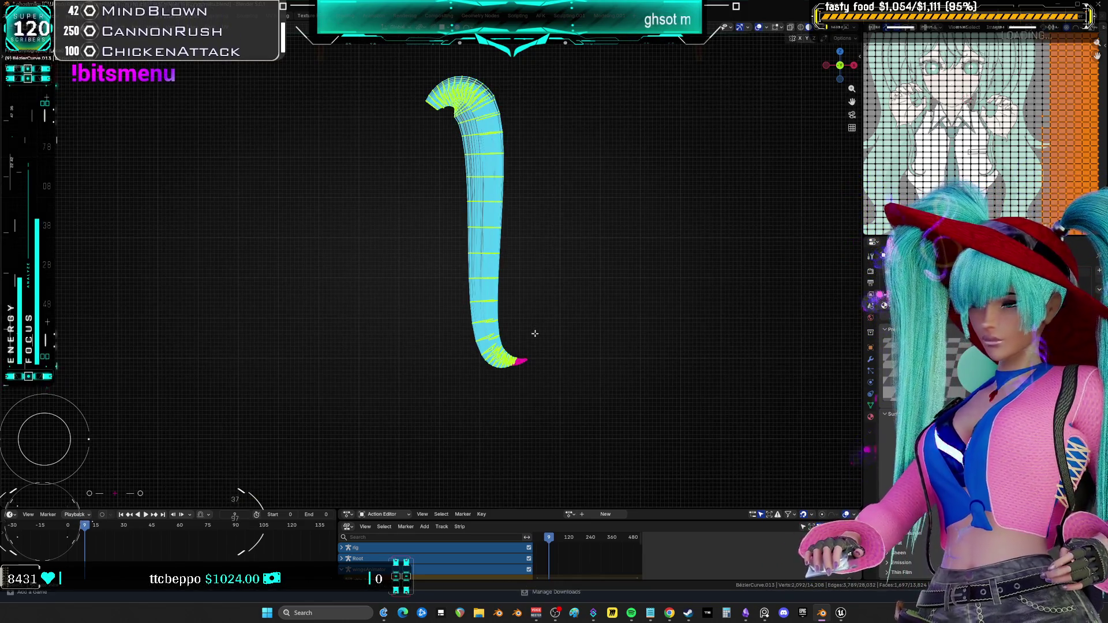
pyautogui.keyDown('shift'); pyautogui.scroll(3, 533, 270); pyautogui.keyUp('shift')
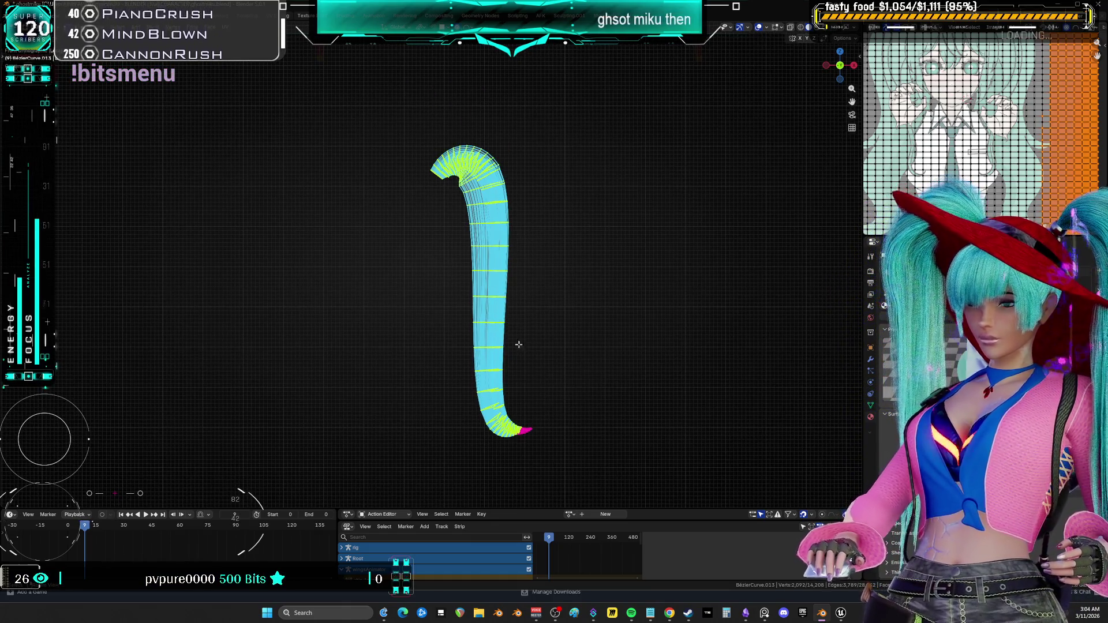
pyautogui.click(497, 323)
pyautogui.moveTo(531, 333); pyautogui.dragTo(588, 314, button='middle')
pyautogui.press('r')
pyautogui.press('z')
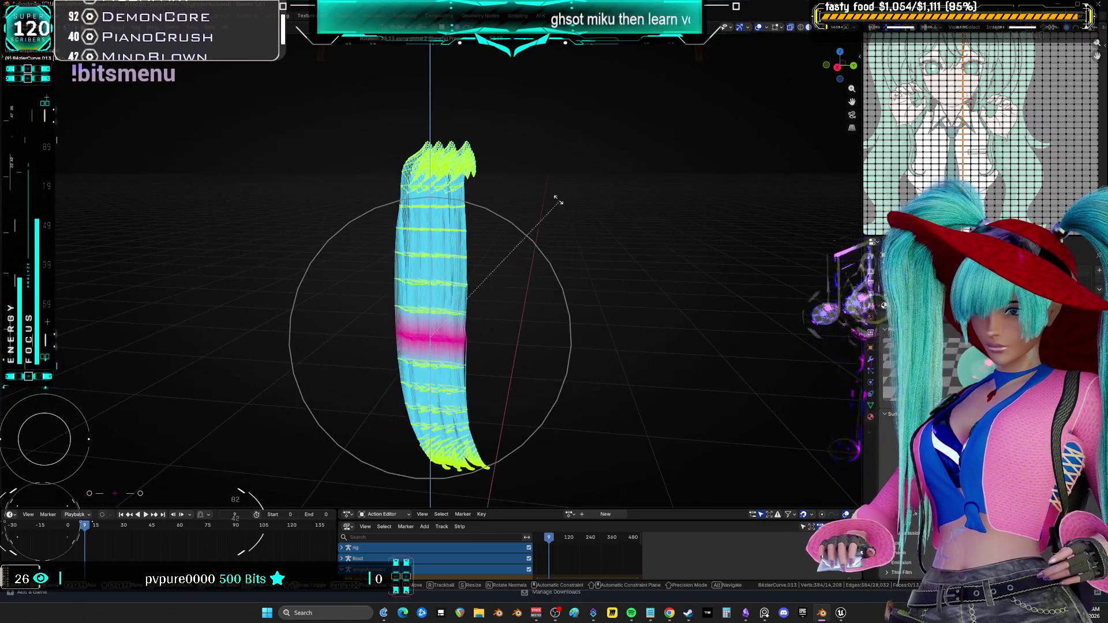
pyautogui.scroll(5, 519, 242)
pyautogui.scroll(-9, 473, 235)
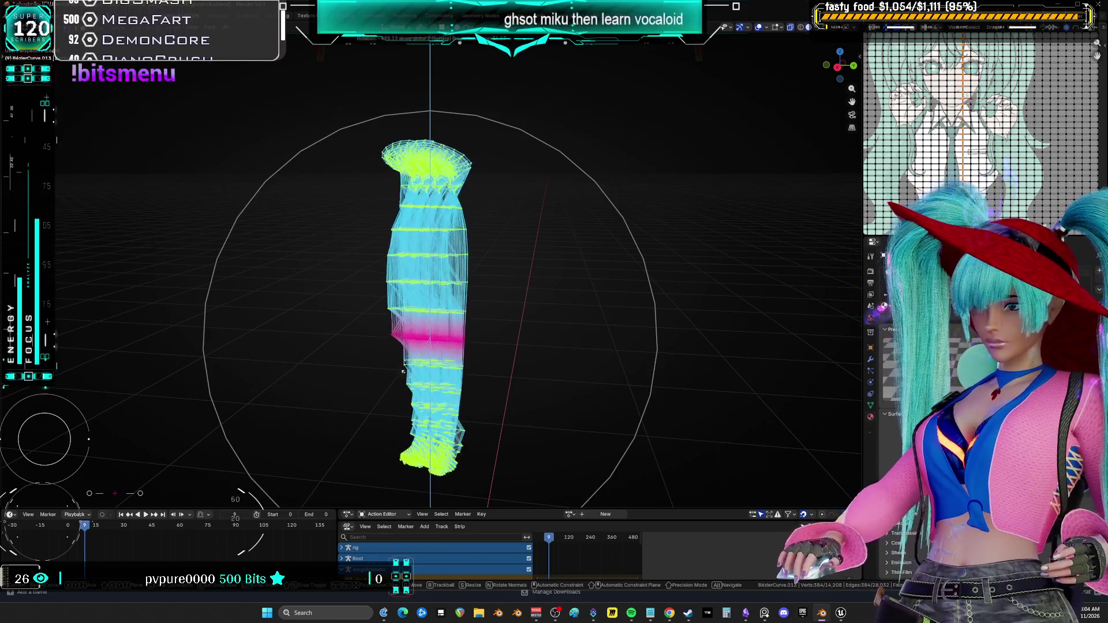
pyautogui.scroll(6, 393, 323)
pyautogui.click(426, 280)
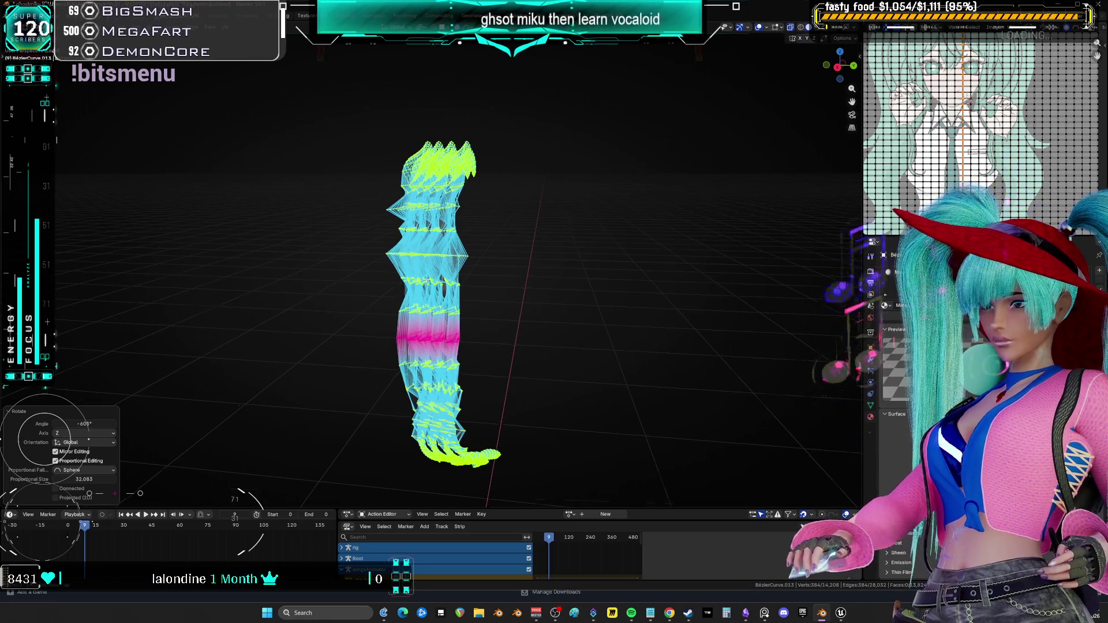
# Back in Object Mode, add level-2 subdivision, view from the side and enter Sculpt Mode
pyautogui.hotkey('ctrl', 'Tab')
pyautogui.click(551, 273)
pyautogui.hotkey('ctrl', '2')
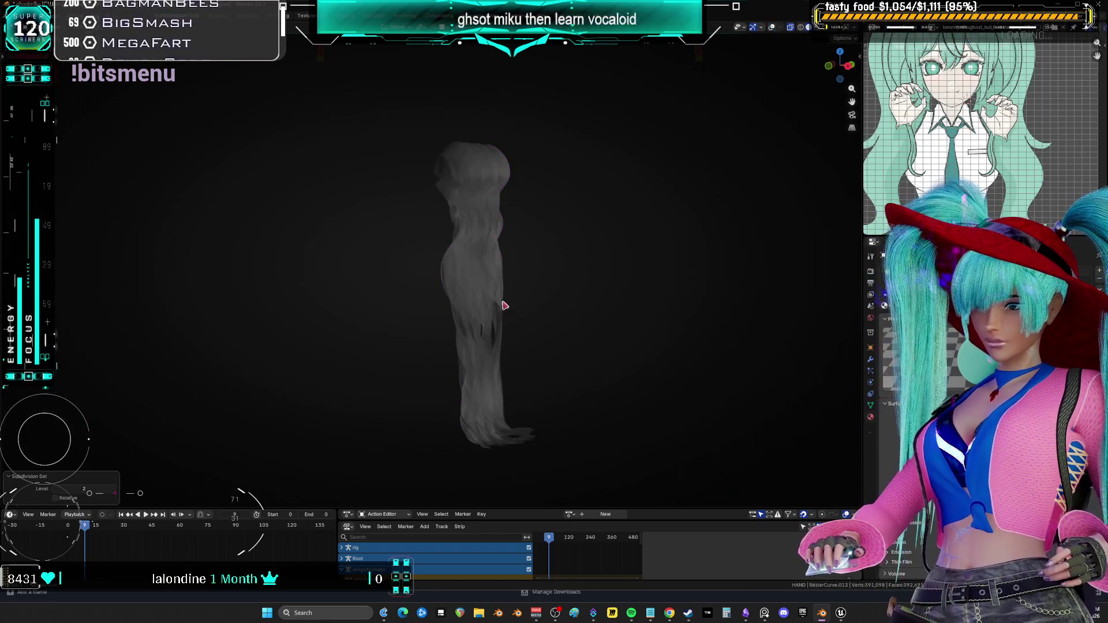
pyautogui.press('`')
pyautogui.click(539, 304)
pyautogui.moveTo(589, 302)
pyautogui.mouseDown(button='middle')
pyautogui.moveTo(507, 252)
pyautogui.moveTo(648, 316)
pyautogui.moveTo(479, 414)
pyautogui.moveTo(446, 297)
pyautogui.moveTo(415, 374)
pyautogui.mouseUp(button='middle')
pyautogui.hotkey('ctrl', 'Tab')
pyautogui.click(504, 358)
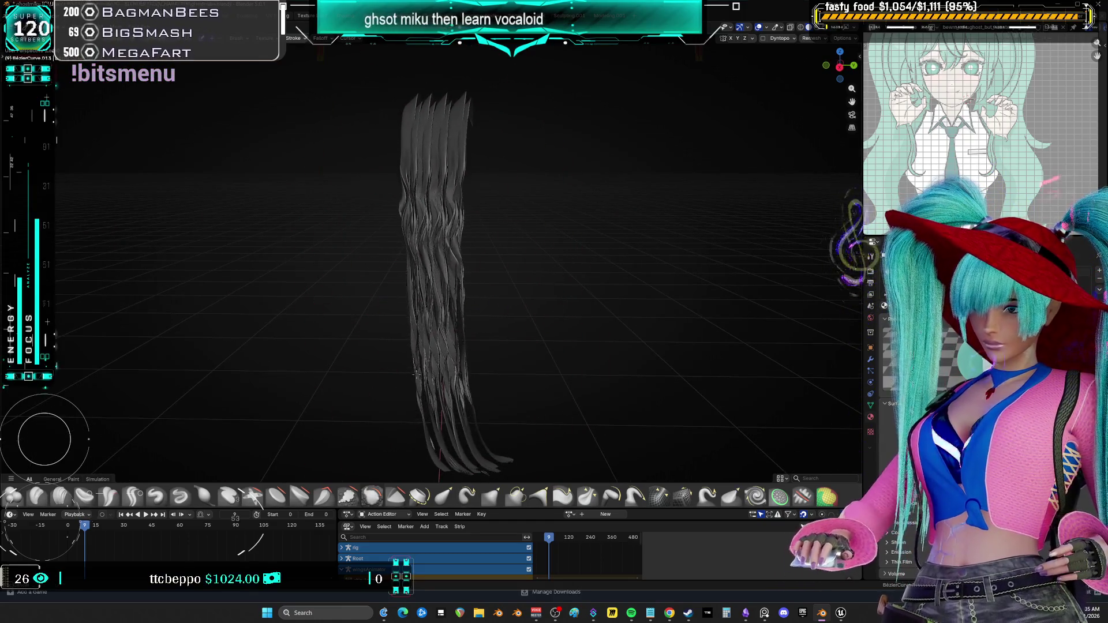
# Switch from Sculpt Mode to Object Mode and delete the twisted hair strand object
pyautogui.moveTo(400, 197)
pyautogui.mouseDown(button='middle')
pyautogui.moveTo(465, 440)
pyautogui.moveTo(305, 183)
pyautogui.mouseUp(button='middle')
pyautogui.hotkey('ctrl', 'Tab')
pyautogui.click(317, 213)
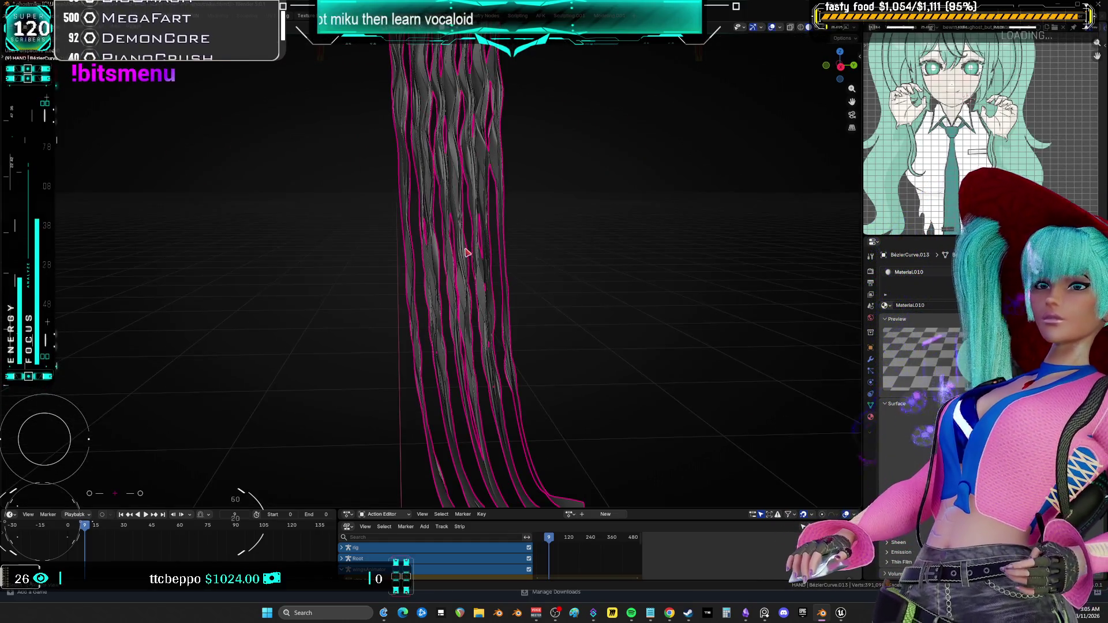
pyautogui.press('Delete')
pyautogui.moveTo(473, 260)
pyautogui.mouseDown(button='middle')
pyautogui.moveTo(346, 235)
pyautogui.moveTo(435, 253)
pyautogui.moveTo(495, 280)
pyautogui.moveTo(551, 273)
pyautogui.moveTo(467, 281)
pyautogui.mouseUp(button='middle')
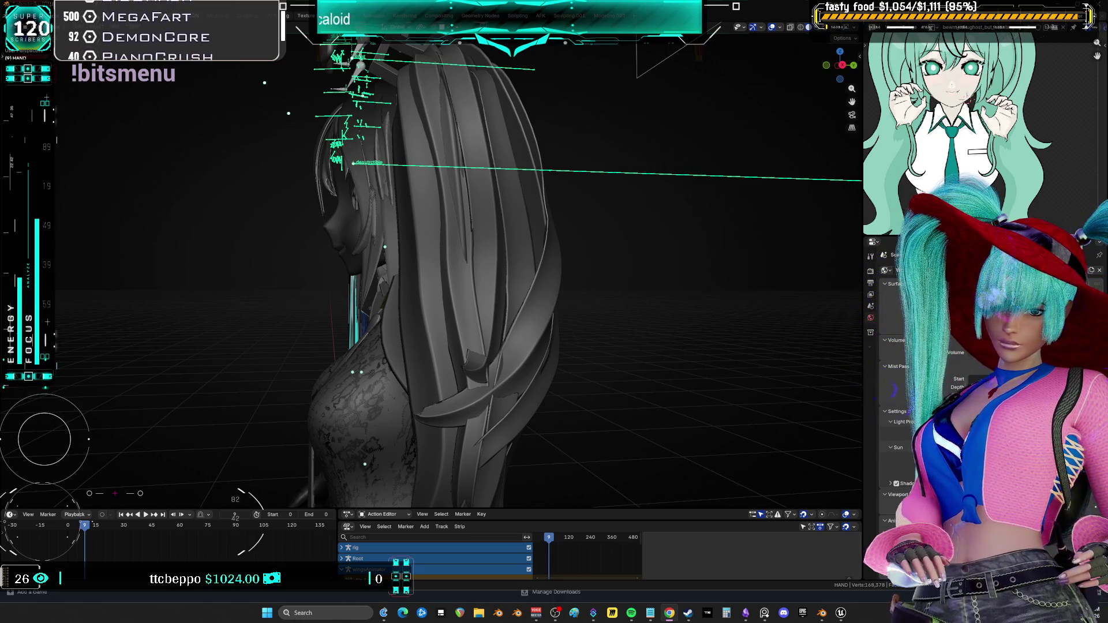
pyautogui.moveTo(104, 230)
pyautogui.mouseDown(button='middle')
pyautogui.moveTo(514, 253)
pyautogui.moveTo(365, 252)
pyautogui.moveTo(341, 230)
pyautogui.moveTo(456, 208)
pyautogui.moveTo(463, 250)
pyautogui.mouseUp(button='middle')
# Move a twin-tail hair curve point slightly back along Y and tilt it -34.5°
pyautogui.click(464, 250)
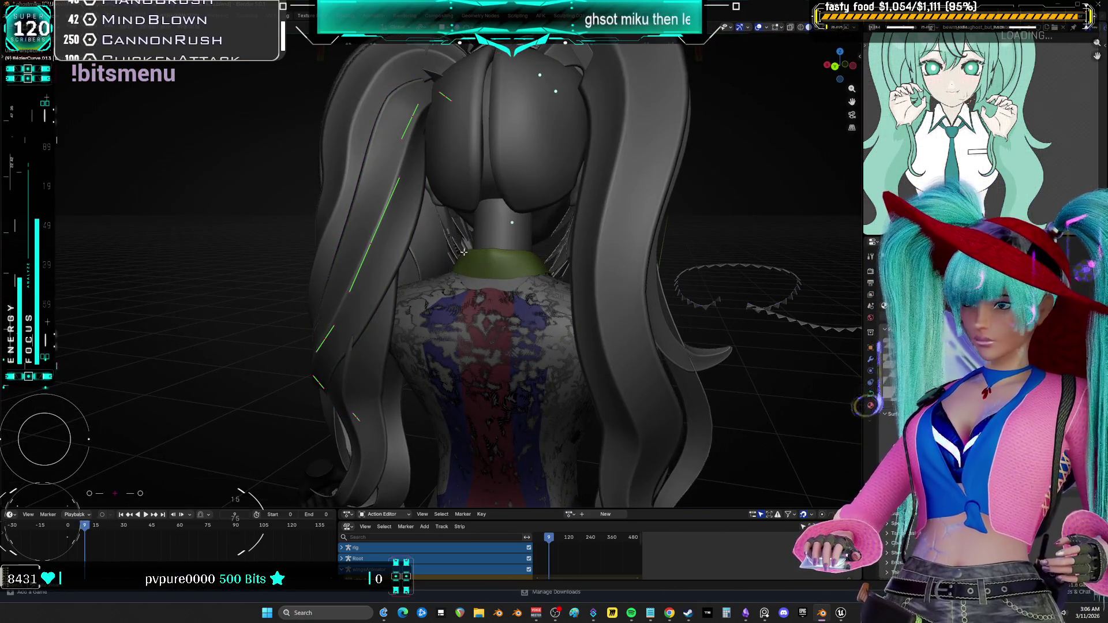
pyautogui.press('g')
pyautogui.press('x')
pyautogui.press('y')
pyautogui.click(525, 253)
pyautogui.hotkey('ctrl', 't')
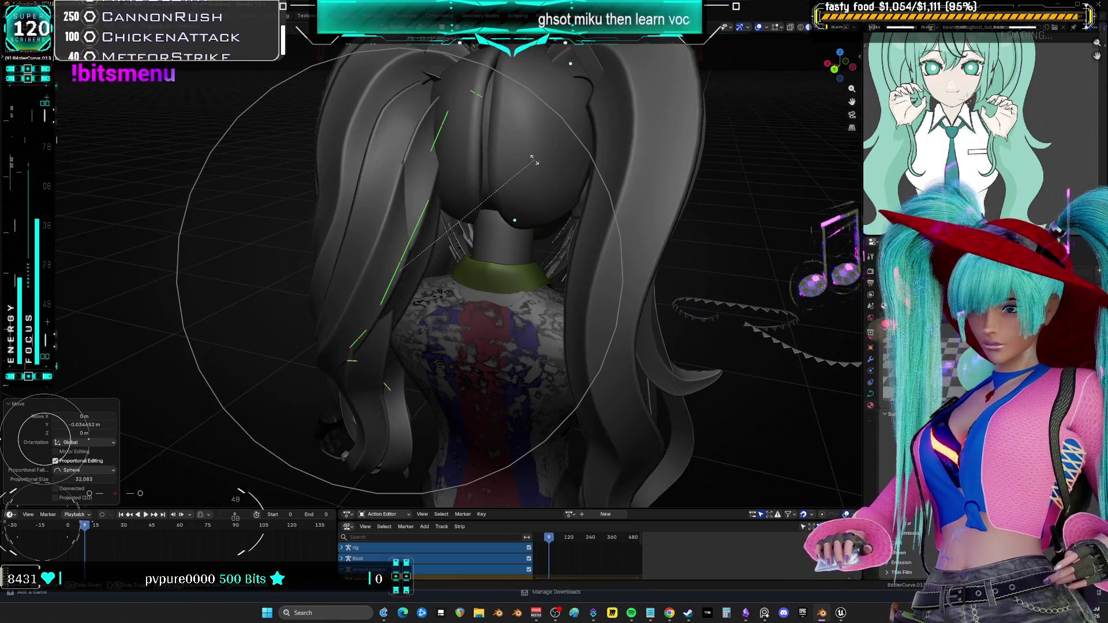
pyautogui.click(461, 263)
pyautogui.moveTo(462, 263)
pyautogui.mouseDown(button='middle')
pyautogui.moveTo(449, 269)
pyautogui.moveTo(404, 245)
pyautogui.mouseUp(button='middle')
# Reposition several hair points upward and outward, checking the shape from different angles
pyautogui.press('g')
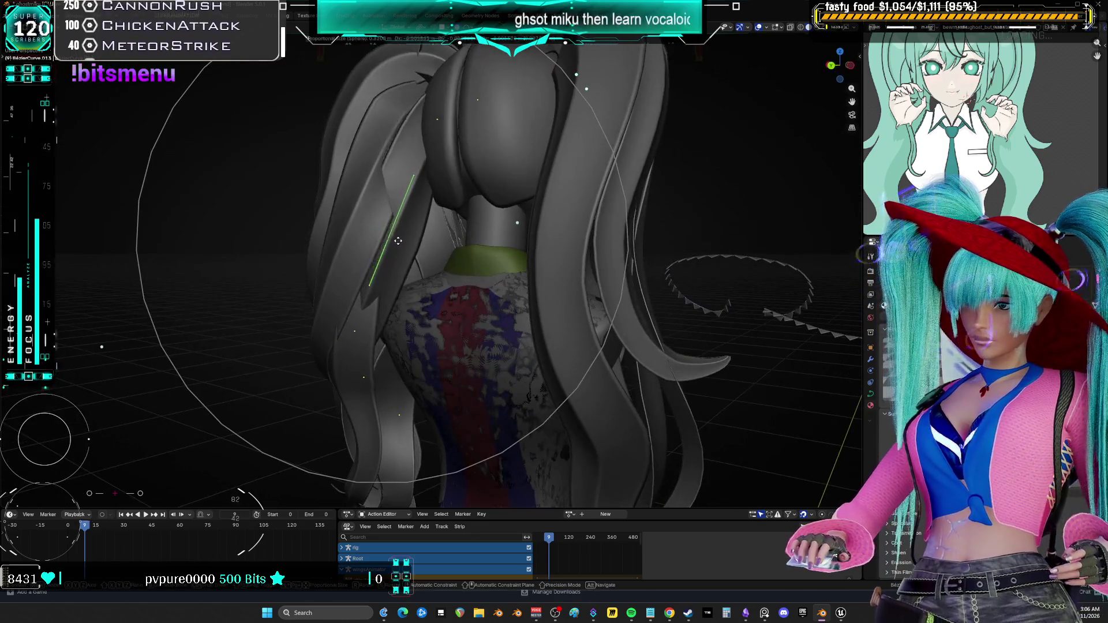
pyautogui.click(438, 119)
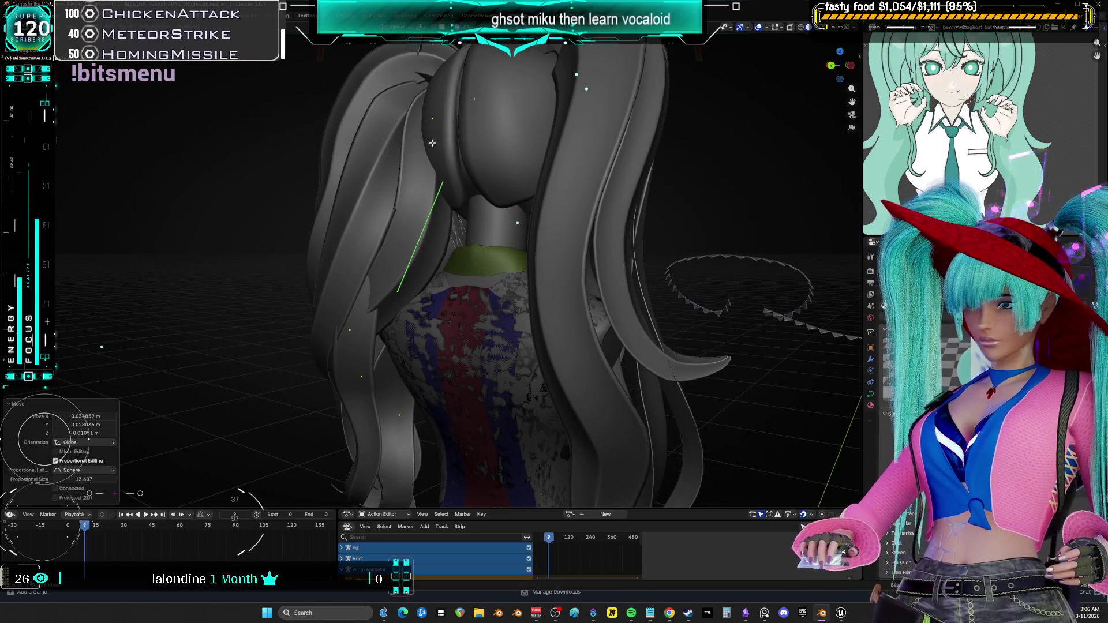
pyautogui.moveTo(438, 119); pyautogui.dragTo(445, 123, button='middle')
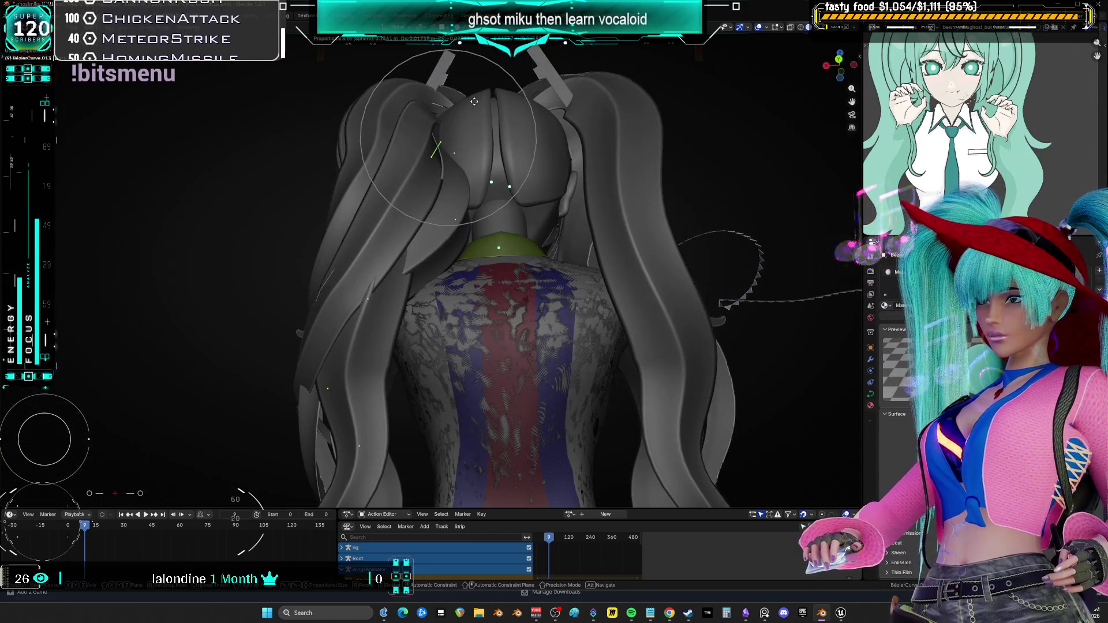
pyautogui.click(446, 124)
pyautogui.press('g')
pyautogui.click(439, 173)
pyautogui.moveTo(438, 173)
pyautogui.mouseDown(button='middle')
pyautogui.moveTo(404, 265)
pyautogui.moveTo(397, 233)
pyautogui.moveTo(551, 156)
pyautogui.moveTo(508, 190)
pyautogui.moveTo(589, 228)
pyautogui.moveTo(555, 199)
pyautogui.moveTo(575, 221)
pyautogui.mouseUp(button='middle')
pyautogui.press('g')
pyautogui.click(509, 177)
# Change the strand's thickness, rotate a point -9.86° and tilt another -10.7°
pyautogui.hotkey('alt', 's')
pyautogui.click(565, 226)
pyautogui.press('r')
pyautogui.click(591, 228)
pyautogui.press('g')
pyautogui.click(577, 217)
pyautogui.hotkey('ctrl', 't')
pyautogui.click(562, 175)
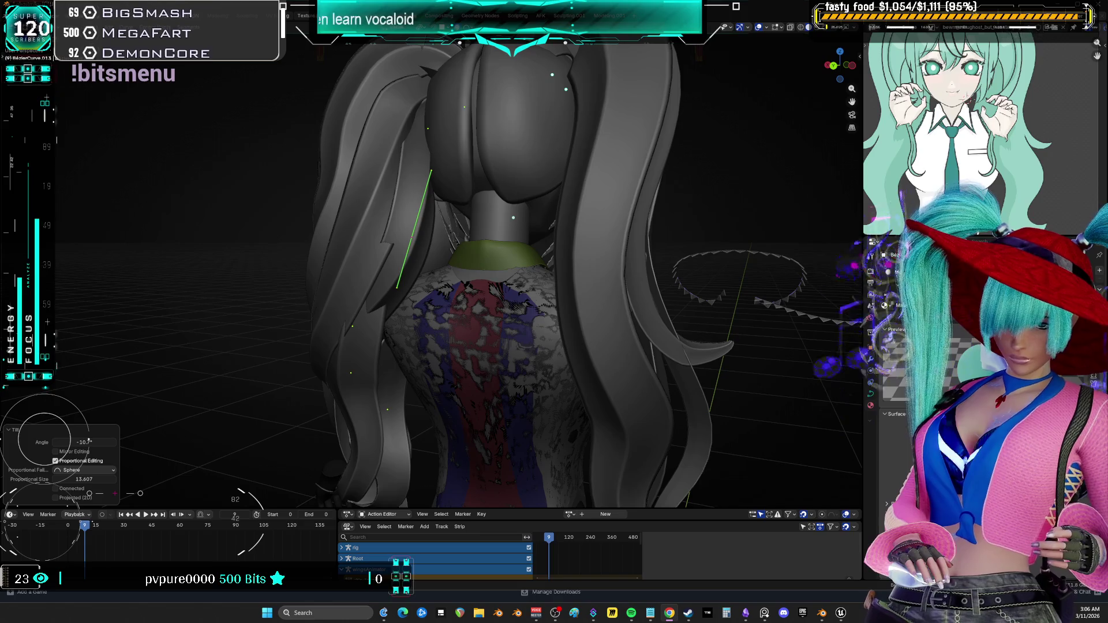
# From the back view, scale hair points to 0.825, move them and tilt them -5.01°
pyautogui.moveTo(560, 289)
pyautogui.mouseDown(button='middle')
pyautogui.moveTo(571, 308)
pyautogui.moveTo(534, 324)
pyautogui.moveTo(446, 213)
pyautogui.mouseUp(button='middle')
pyautogui.press('s')
pyautogui.click(570, 308)
pyautogui.press('g')
pyautogui.click(535, 323)
pyautogui.press('r')
pyautogui.keyDown('alt'); pyautogui.scroll(3, 584, 196); pyautogui.keyUp('alt')
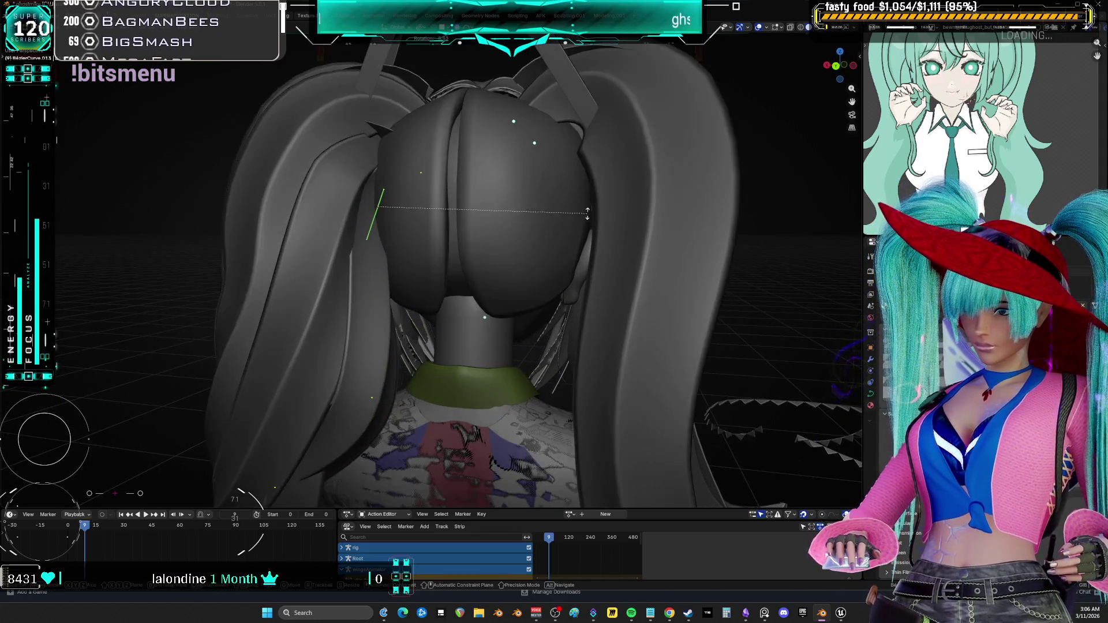
pyautogui.click(584, 196)
pyautogui.moveTo(584, 197)
pyautogui.mouseDown(button='middle')
pyautogui.moveTo(565, 171)
pyautogui.moveTo(565, 190)
pyautogui.mouseUp(button='middle')
pyautogui.press('g')
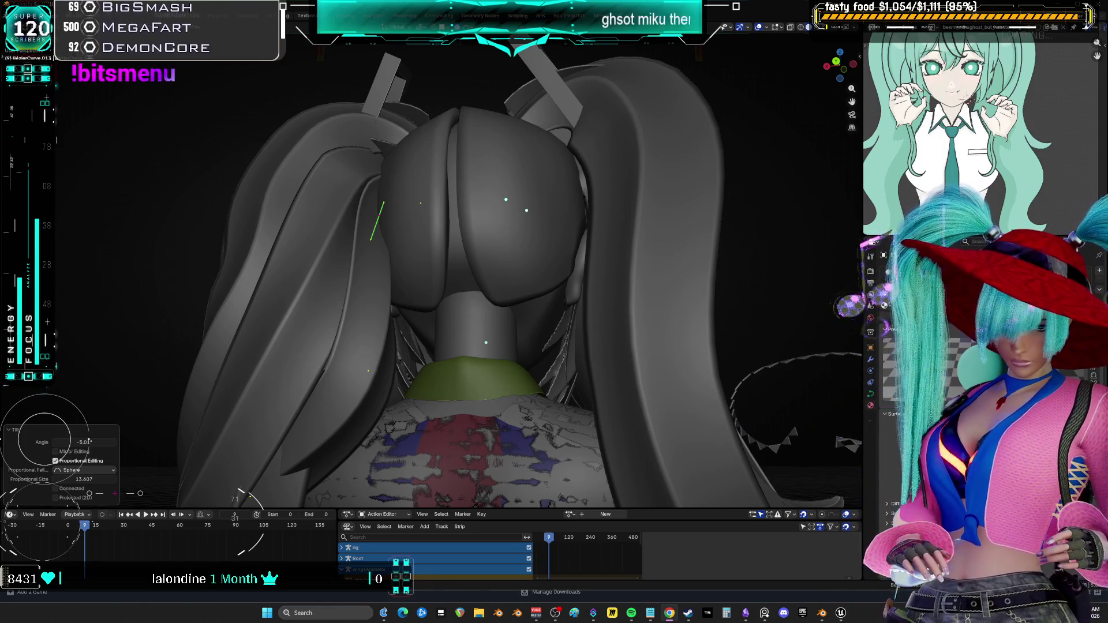
# Near the neck, scale a curve point and move it to drape closer
pyautogui.moveTo(806, 344)
pyautogui.mouseDown(button='middle')
pyautogui.moveTo(372, 369)
pyautogui.moveTo(603, 262)
pyautogui.moveTo(628, 275)
pyautogui.moveTo(571, 269)
pyautogui.mouseUp(button='middle')
pyautogui.press('g')
pyautogui.press('s')
pyautogui.click(600, 262)
pyautogui.press('g')
pyautogui.click(629, 275)
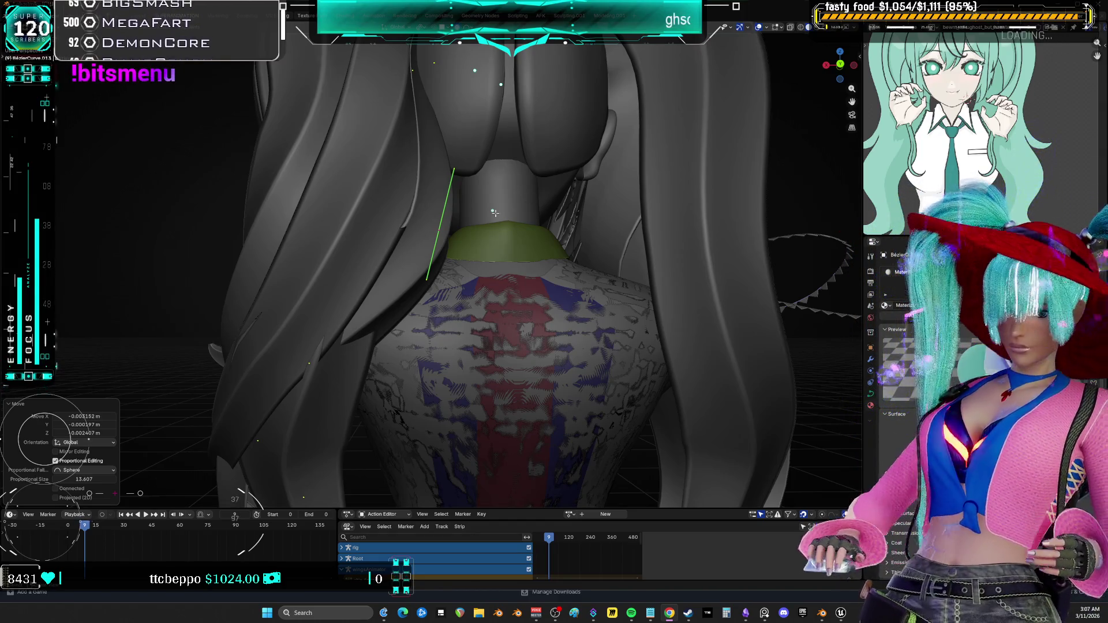
# Move further hair points with proportional editing at size 13.607 around the jacket's back
pyautogui.moveTo(370, 236)
pyautogui.mouseDown(button='middle')
pyautogui.moveTo(557, 230)
pyautogui.moveTo(460, 291)
pyautogui.moveTo(365, 323)
pyautogui.mouseUp(button='middle')
pyautogui.press('s')
pyautogui.click(554, 230)
pyautogui.press('g')
pyautogui.click(460, 291)
pyautogui.click(369, 326)
pyautogui.press('s')
pyautogui.press('g')
pyautogui.click(554, 295)
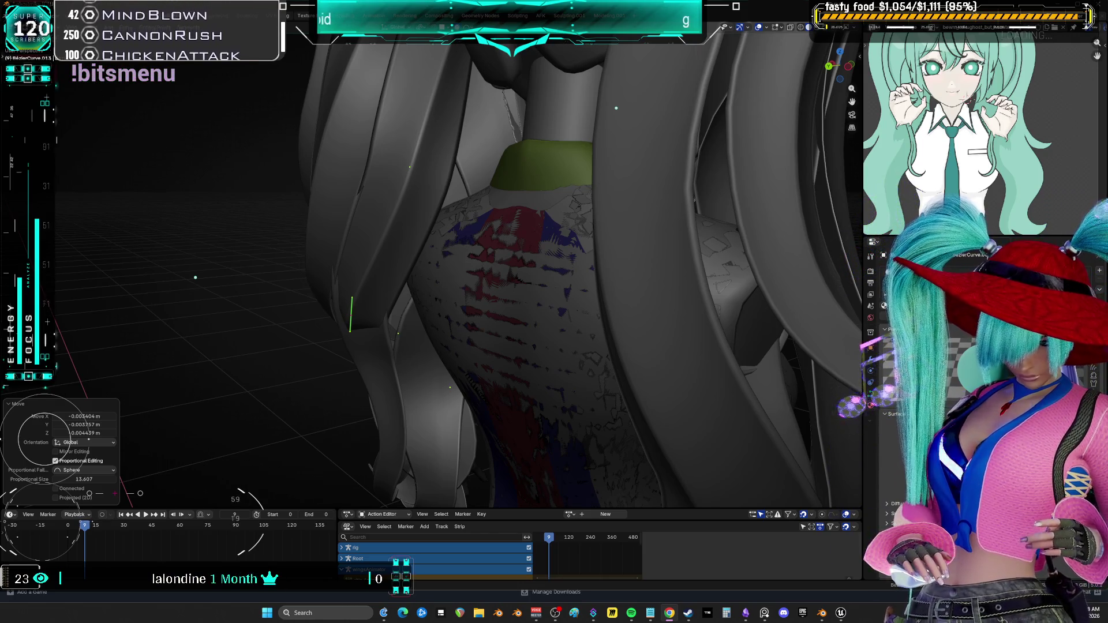
# Return to Object Mode and hide a character object and the textured shirt to reveal the torso
pyautogui.scroll(-3, 635, 292)
pyautogui.hotkey('ctrl', 'Tab')
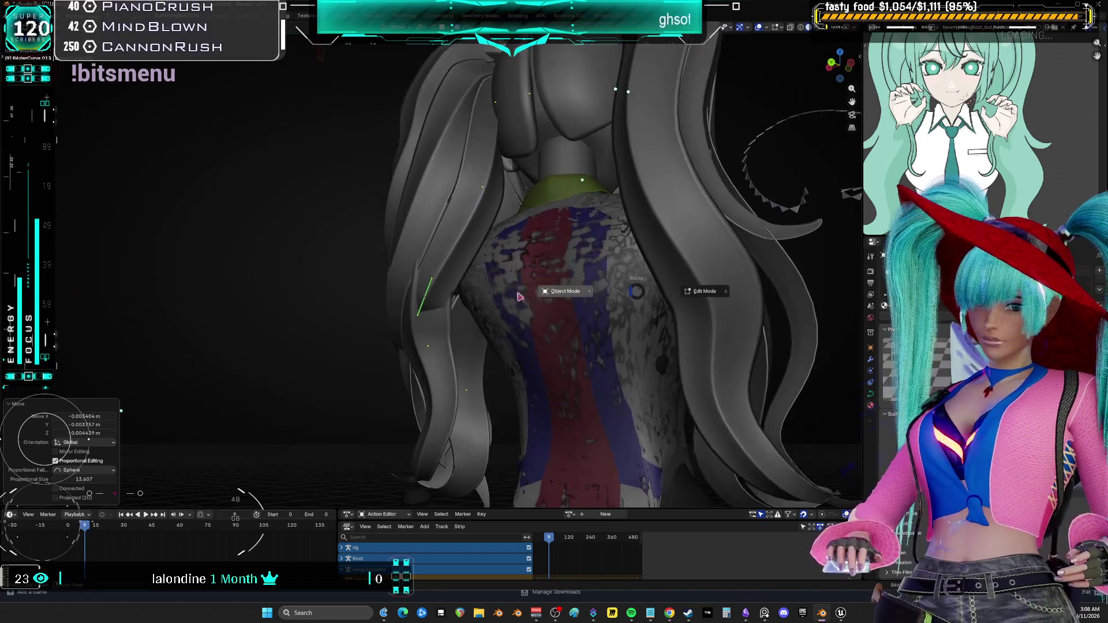
pyautogui.click(556, 312)
pyautogui.moveTo(533, 262)
pyautogui.mouseDown(button='middle')
pyautogui.moveTo(520, 277)
pyautogui.moveTo(567, 346)
pyautogui.mouseUp(button='middle')
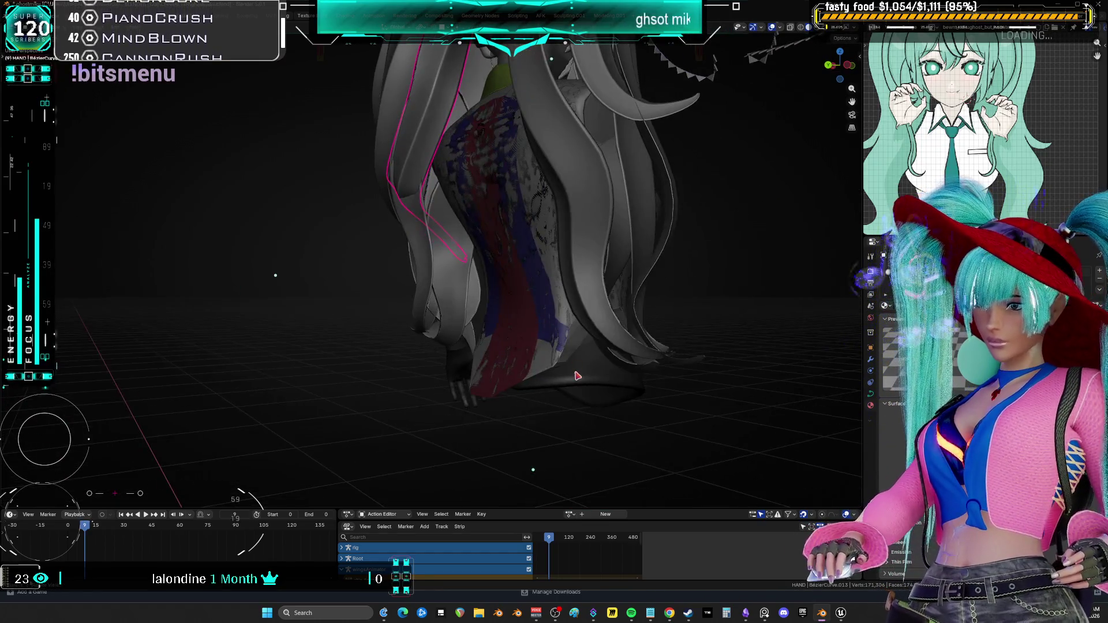
pyautogui.click(571, 370)
pyautogui.press('h')
pyautogui.moveTo(494, 240)
pyautogui.mouseDown(button='middle')
pyautogui.moveTo(494, 306)
pyautogui.moveTo(526, 407)
pyautogui.moveTo(539, 366)
pyautogui.mouseUp(button='middle')
pyautogui.click(526, 407)
pyautogui.press('h')
pyautogui.scroll(3, 542, 358)
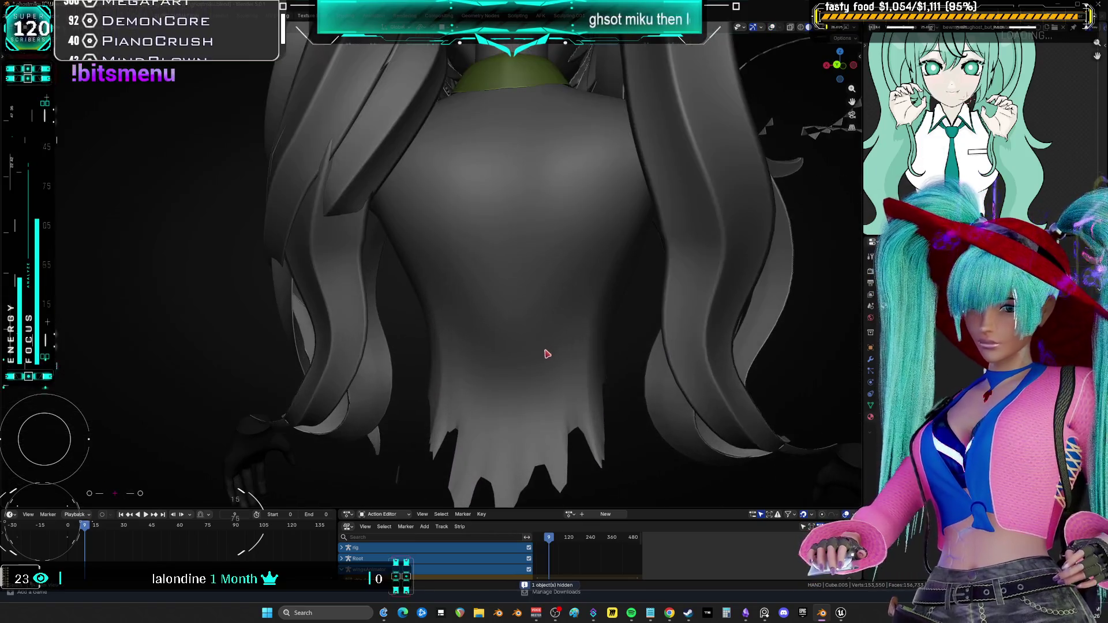
# Unhide the torso cage and inspect the body, lace shirt and Cube.005 meshes in turn
pyautogui.hotkey('alt', 'h')
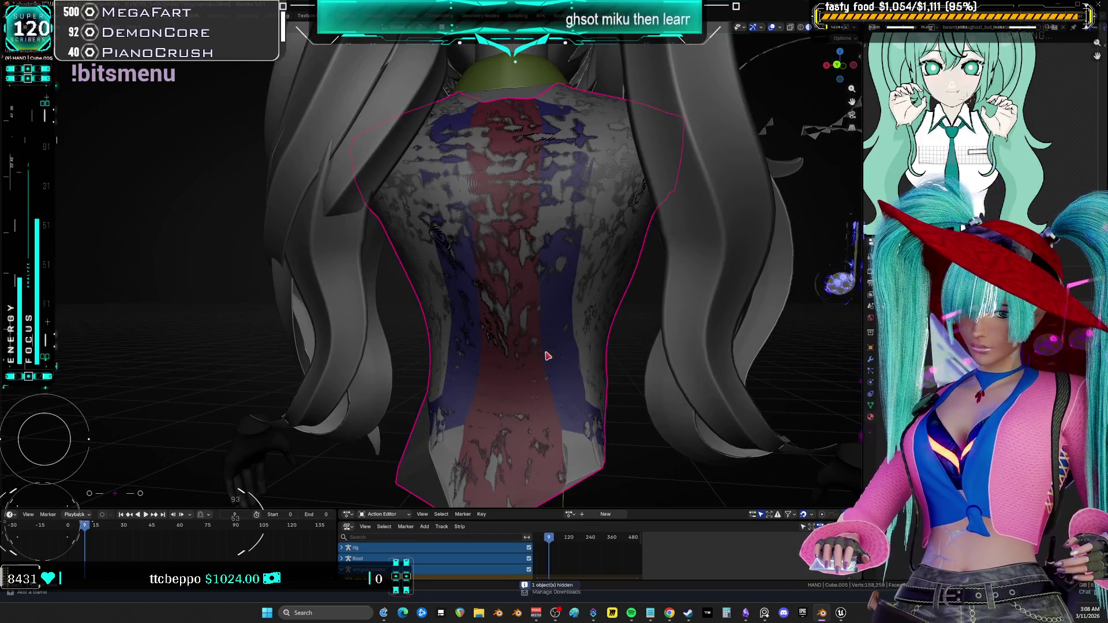
pyautogui.click(514, 353)
pyautogui.moveTo(515, 353); pyautogui.dragTo(345, 352, button='middle')
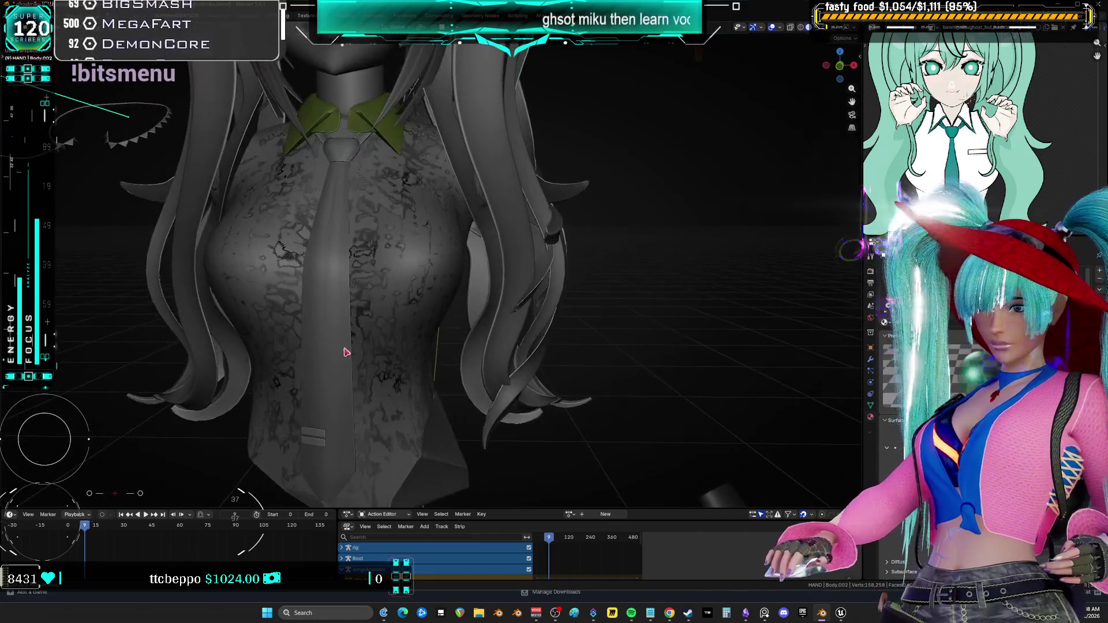
pyautogui.click(396, 322)
pyautogui.moveTo(485, 325)
pyautogui.mouseDown(button='middle')
pyautogui.moveTo(420, 302)
pyautogui.moveTo(439, 420)
pyautogui.moveTo(483, 382)
pyautogui.moveTo(382, 295)
pyautogui.moveTo(354, 328)
pyautogui.mouseUp(button='middle')
pyautogui.press('Tab')
pyautogui.click(421, 451)
pyautogui.press('Tab')
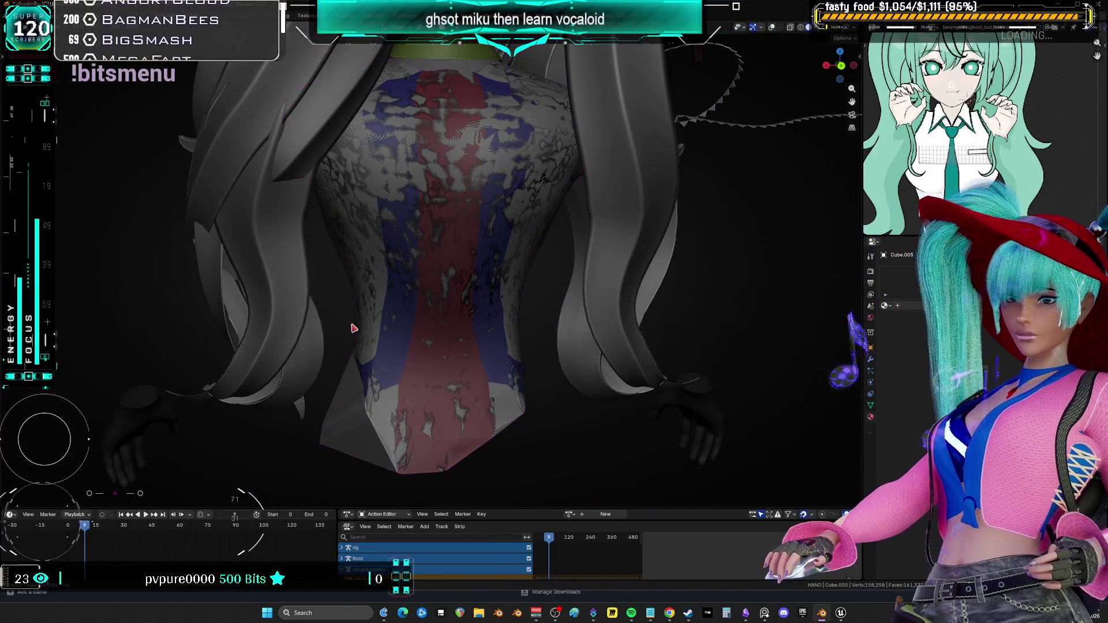
# View the model straight from the front in plain solid shading
pyautogui.press('KP_1')
pyautogui.click(359, 322)
pyautogui.scroll(2, 513, 344)
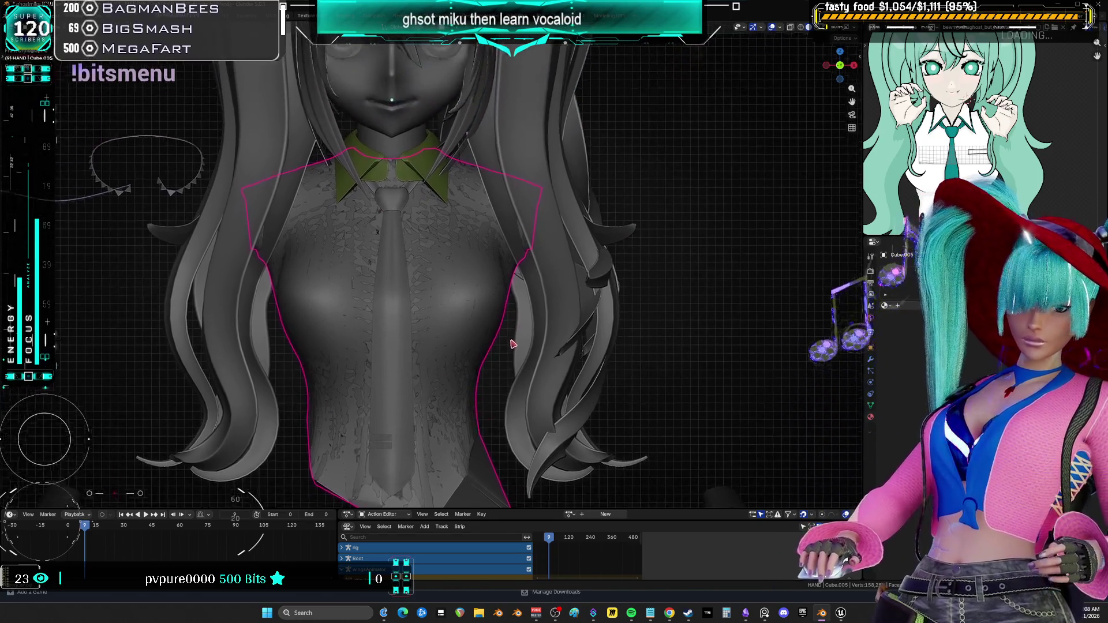
pyautogui.keyDown('shift'); pyautogui.scroll(3, 496, 312); pyautogui.keyUp('shift')
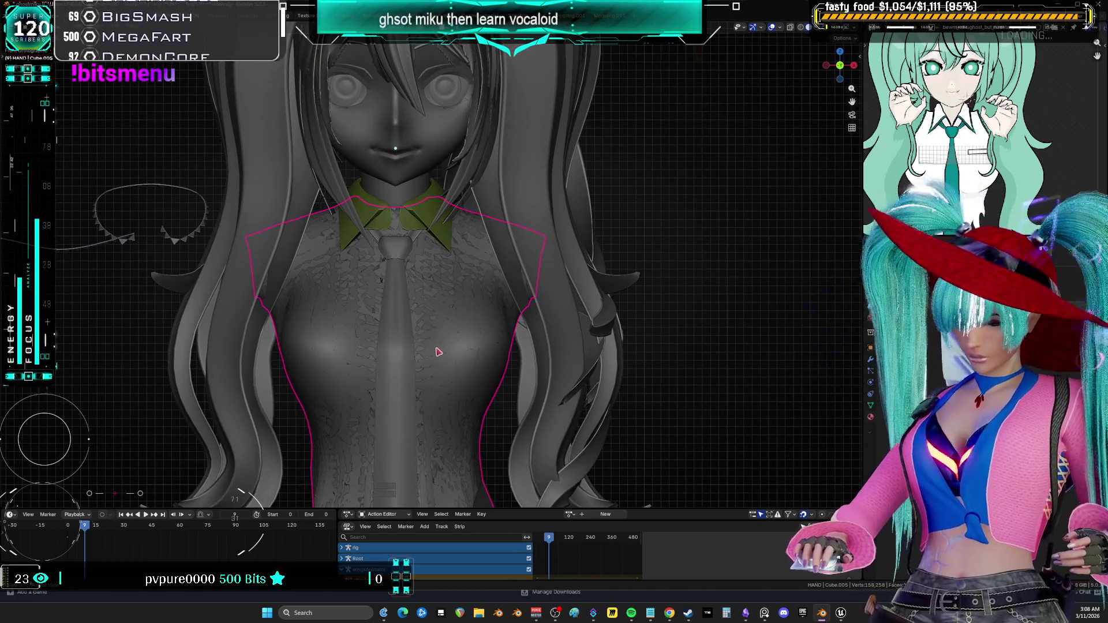
# Hide the torso cage, unhide it, then hide the lace shirt and select Cube.005
pyautogui.press('h')
pyautogui.moveTo(456, 363); pyautogui.dragTo(431, 371, button='middle')
pyautogui.hotkey('alt', 'h')
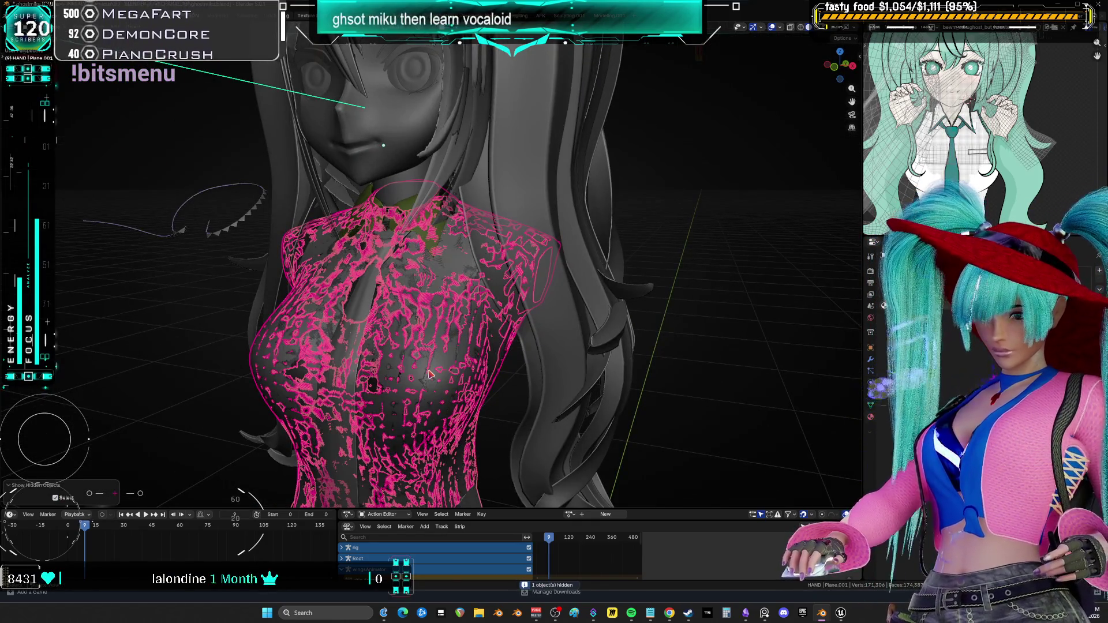
pyautogui.press('Tab')
pyautogui.press('Tab')
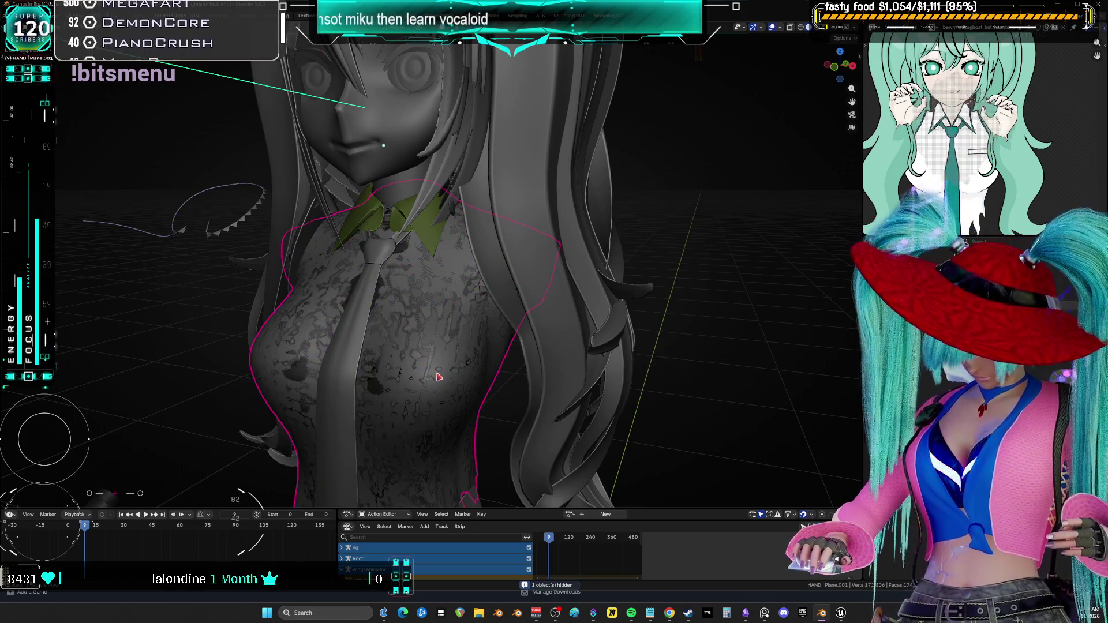
pyautogui.press('h')
pyautogui.click(442, 375)
pyautogui.press('Tab')
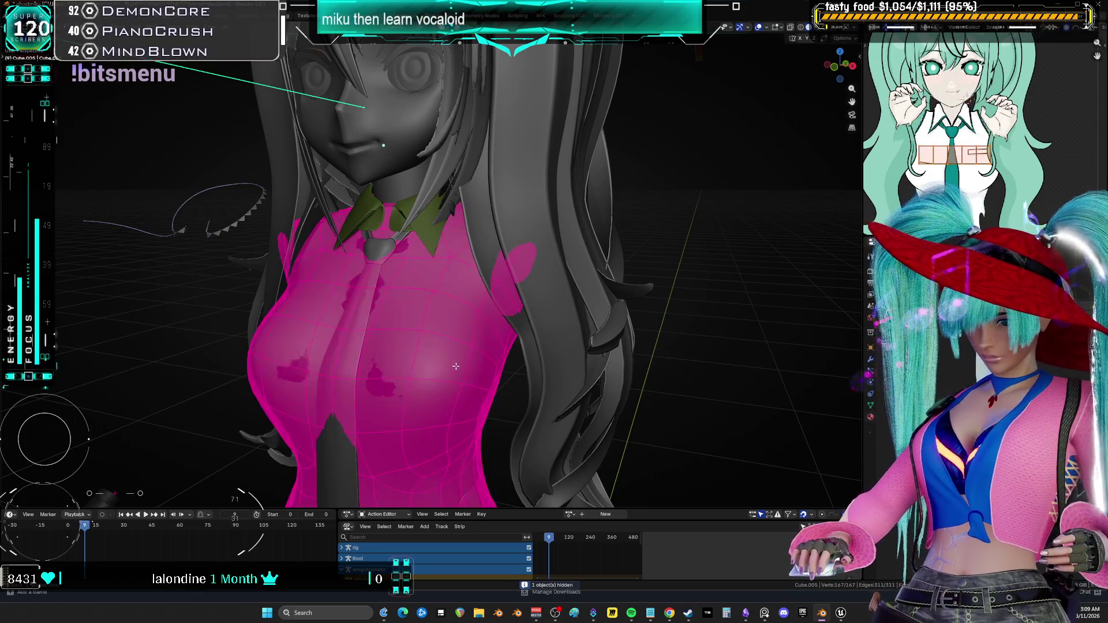
# Isolate Cube.005 in local view and examine it from back and front
pyautogui.press('KP_Divide')
pyautogui.moveTo(460, 350)
pyautogui.mouseDown(button='middle')
pyautogui.moveTo(433, 333)
pyautogui.moveTo(319, 330)
pyautogui.moveTo(306, 244)
pyautogui.moveTo(234, 246)
pyautogui.moveTo(499, 318)
pyautogui.moveTo(423, 294)
pyautogui.mouseUp(button='middle')
pyautogui.hotkey('ctrl', 'Tab')
pyautogui.click(485, 289)
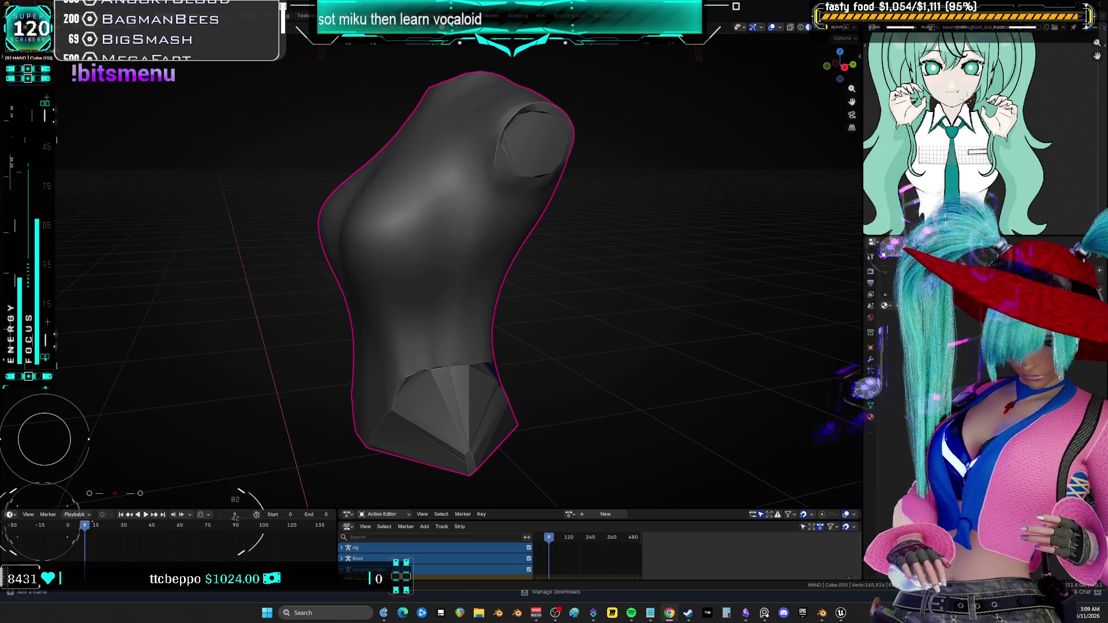
pyautogui.moveTo(662, 292)
pyautogui.mouseDown(button='middle')
pyautogui.moveTo(515, 241)
pyautogui.moveTo(300, 230)
pyautogui.moveTo(747, 227)
pyautogui.moveTo(65, 217)
pyautogui.moveTo(317, 218)
pyautogui.mouseUp(button='middle')
pyautogui.press('Tab')
pyautogui.press('Tab')
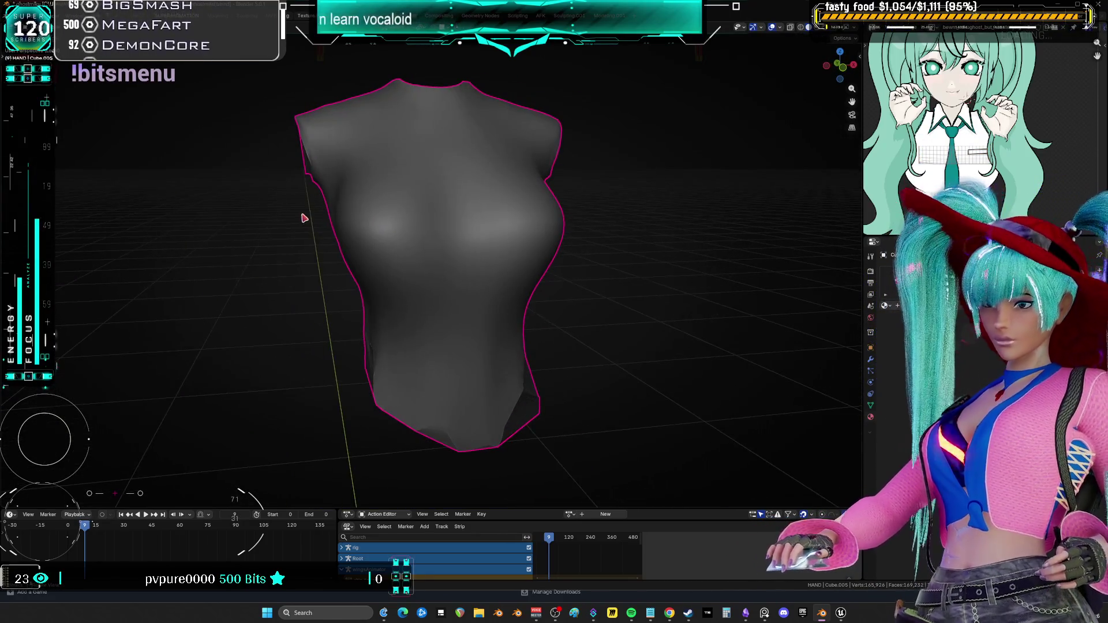
# Bring back the head, hair and shirt while hiding the torso mesh
pyautogui.hotkey('alt', 'h')
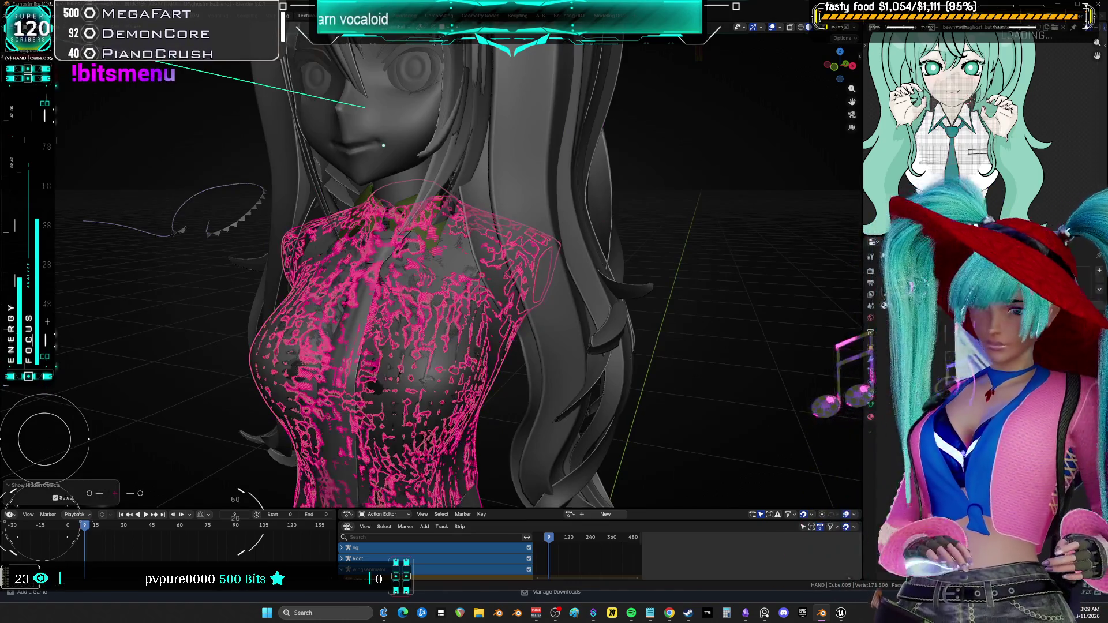
pyautogui.press('h')
pyautogui.scroll(3, 522, 198)
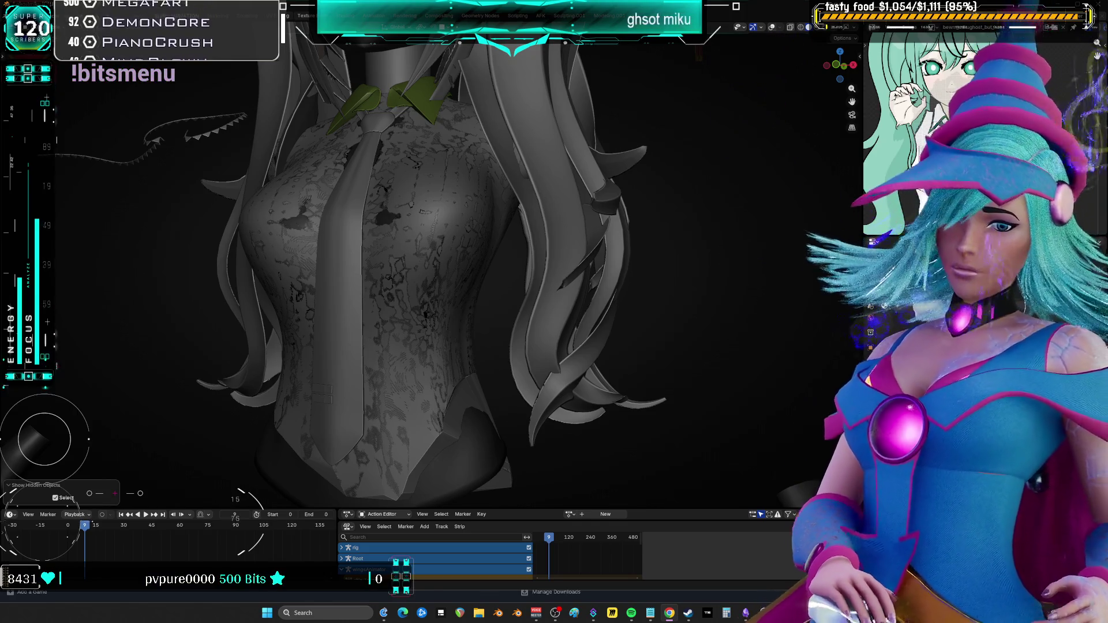
pyautogui.moveTo(634, 180)
pyautogui.mouseDown(button='middle')
pyautogui.moveTo(569, 178)
pyautogui.moveTo(464, 298)
pyautogui.moveTo(407, 294)
pyautogui.moveTo(429, 316)
pyautogui.moveTo(561, 300)
pyautogui.moveTo(520, 281)
pyautogui.moveTo(549, 268)
pyautogui.mouseUp(button='middle')
# Move a hair point with proportional falloff, tilt it -17.7, shrink to 0.815, thin to 0.769
pyautogui.press('g')
pyautogui.click(559, 301)
pyautogui.press('s')
pyautogui.click(521, 281)
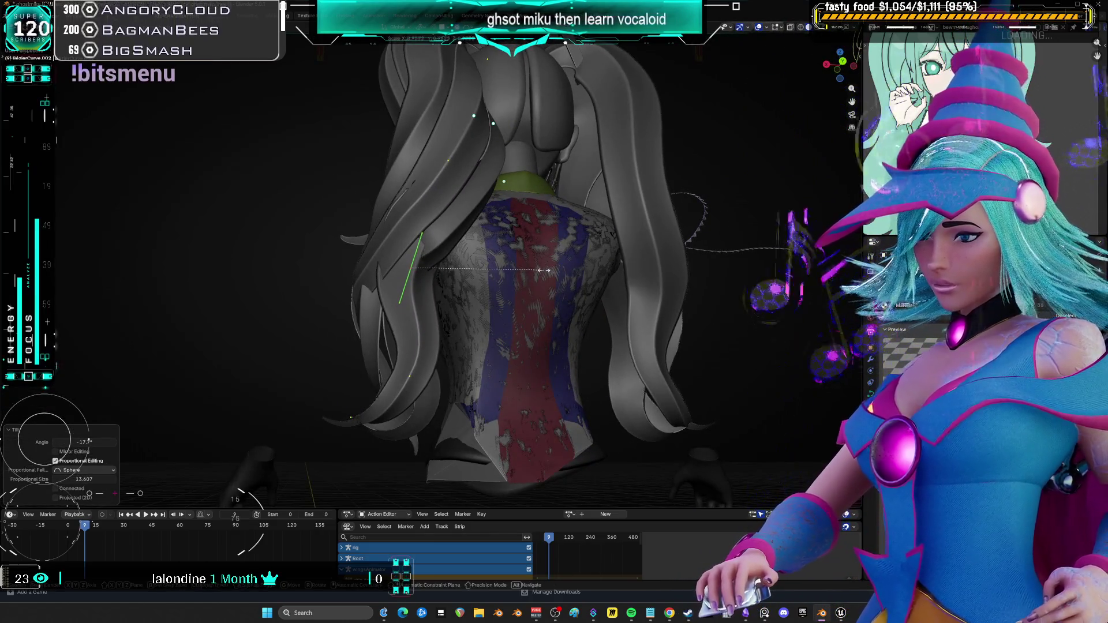
pyautogui.click(524, 271)
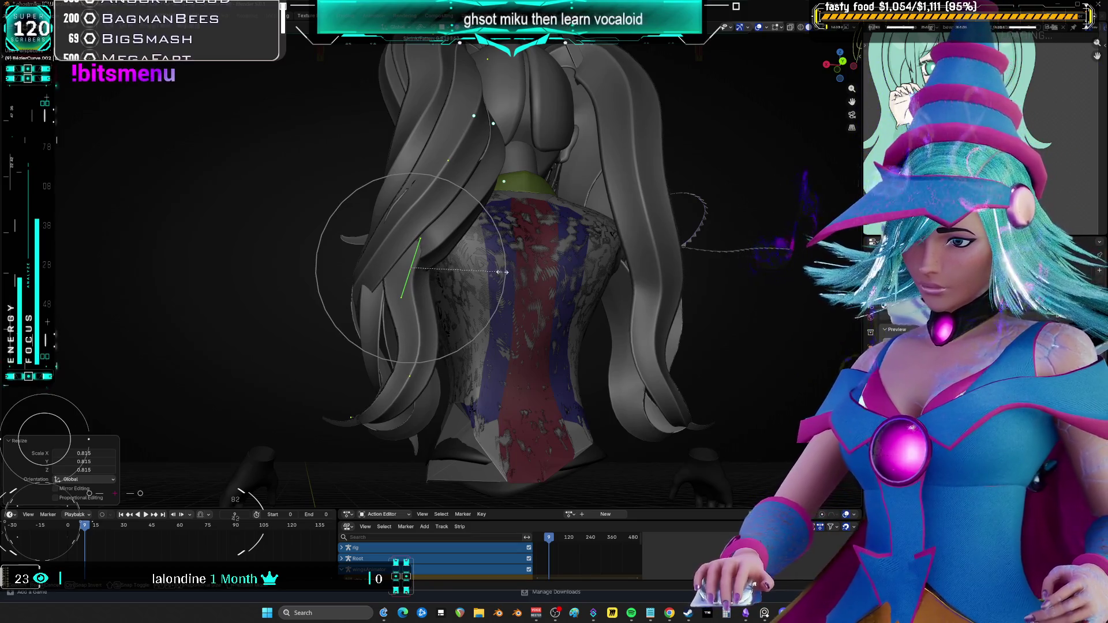
pyautogui.click(502, 272)
pyautogui.moveTo(502, 272)
pyautogui.mouseDown(button='middle')
pyautogui.moveTo(529, 278)
pyautogui.moveTo(486, 264)
pyautogui.moveTo(531, 265)
pyautogui.moveTo(558, 251)
pyautogui.moveTo(550, 360)
pyautogui.mouseUp(button='middle')
# Reposition the strand, tilt it -6.98°, move it again and rotate it 11.3°
pyautogui.press('g')
pyautogui.click(524, 281)
pyautogui.click(504, 279)
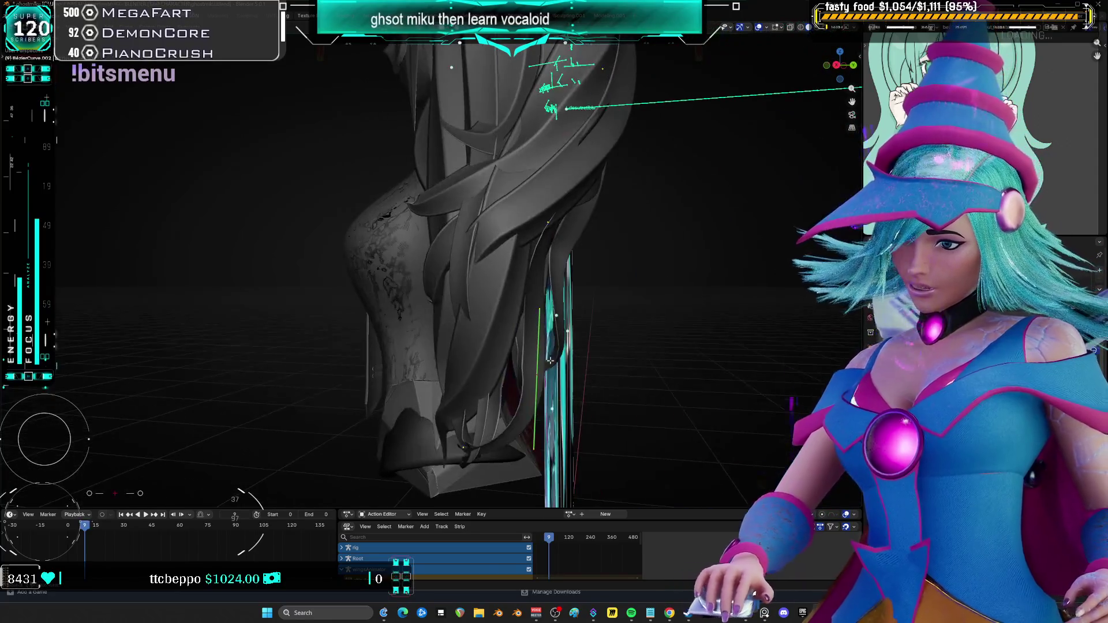
pyautogui.click(531, 346)
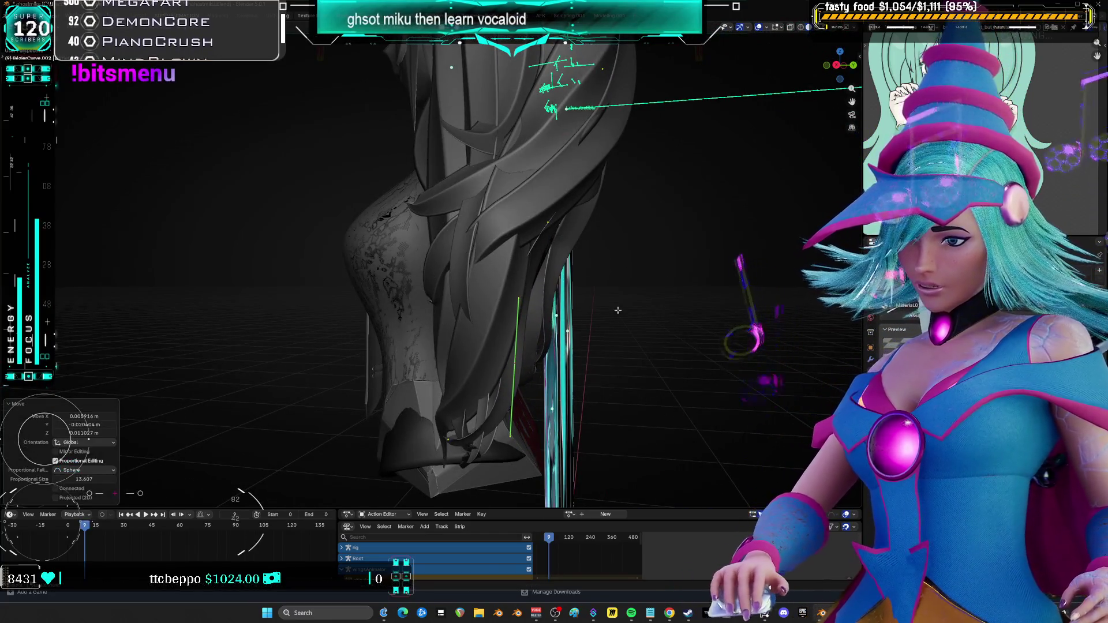
pyautogui.click(626, 329)
pyautogui.moveTo(627, 329); pyautogui.dragTo(604, 313, button='middle')
# Rotate the hair point -24.9°, tilt it 8.14, move it and enlarge it to 1.299
pyautogui.press('r')
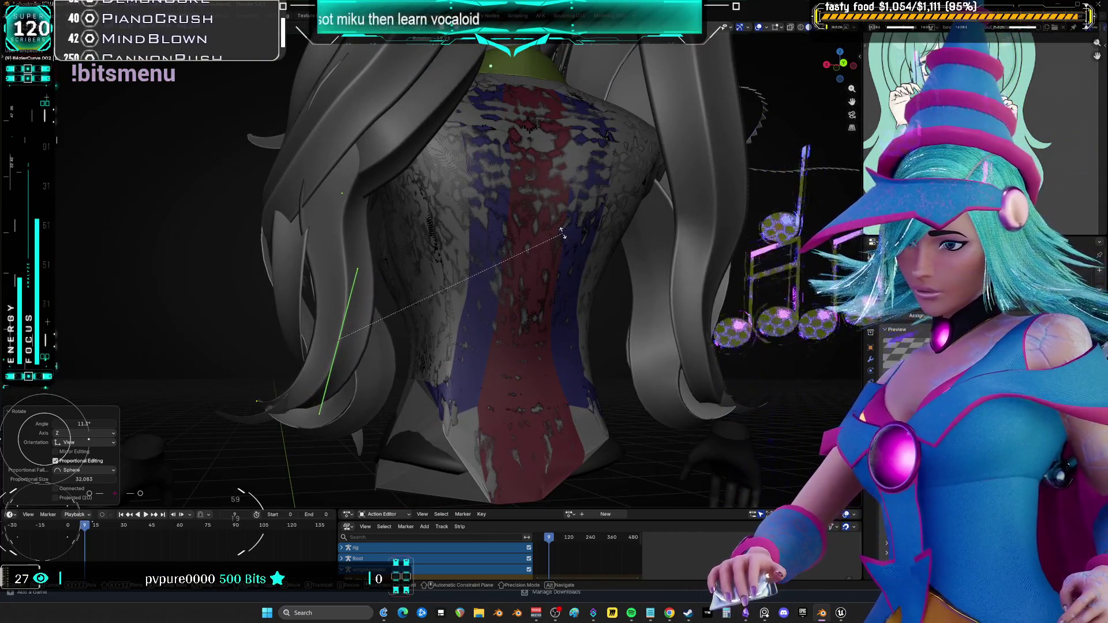
pyautogui.click(546, 226)
pyautogui.moveTo(545, 227)
pyautogui.mouseDown(button='middle')
pyautogui.moveTo(300, 231)
pyautogui.moveTo(383, 229)
pyautogui.mouseUp(button='middle')
pyautogui.click(551, 253)
pyautogui.moveTo(551, 253)
pyautogui.mouseDown(button='middle')
pyautogui.moveTo(626, 267)
pyautogui.moveTo(593, 277)
pyautogui.mouseUp(button='middle')
pyautogui.press('g')
pyautogui.click(577, 259)
pyautogui.click(669, 264)
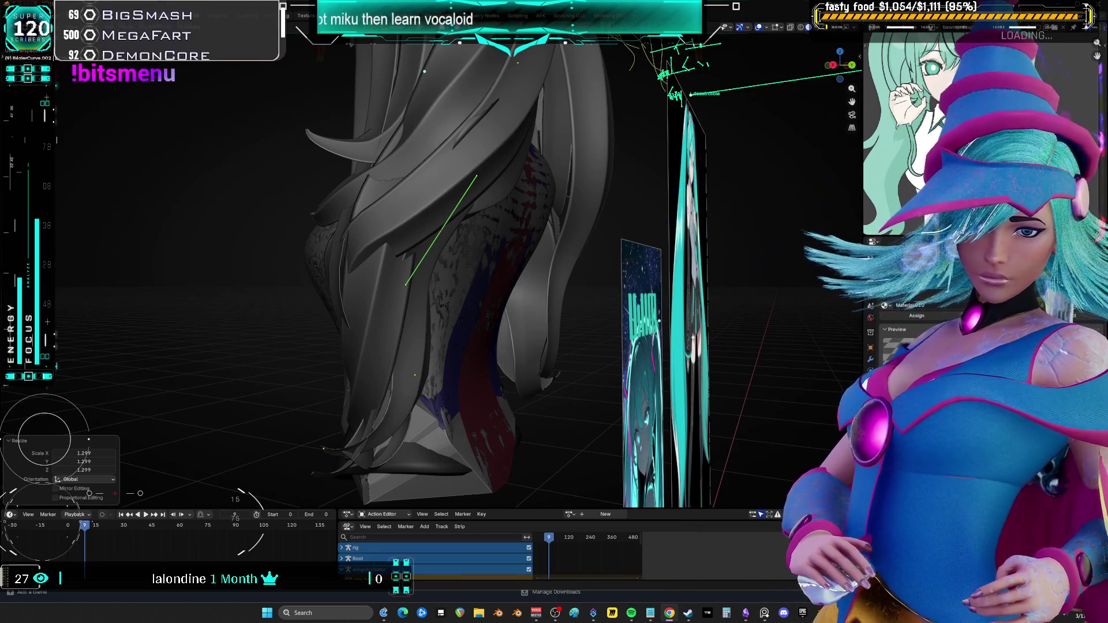
# Orbit from the hair's back to the chest, then switch to the Spiders On Drugs video in Chrome
pyautogui.moveTo(698, 243)
pyautogui.mouseDown(button='middle')
pyautogui.moveTo(585, 265)
pyautogui.moveTo(142, 263)
pyautogui.mouseUp(button='middle')
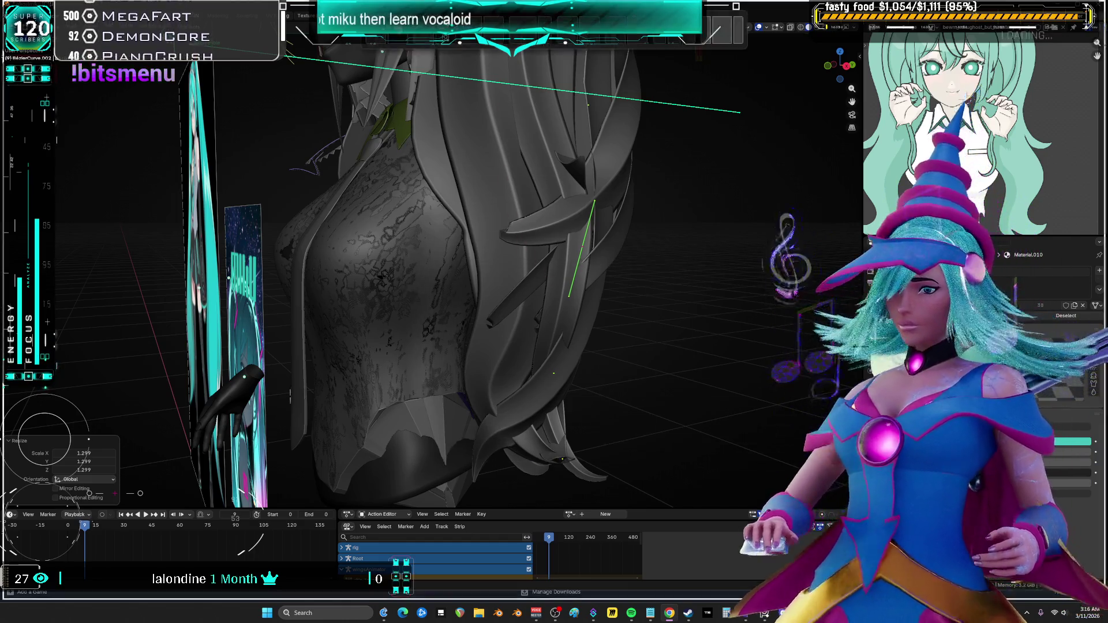
pyautogui.hotkey('alt', 'Tab')
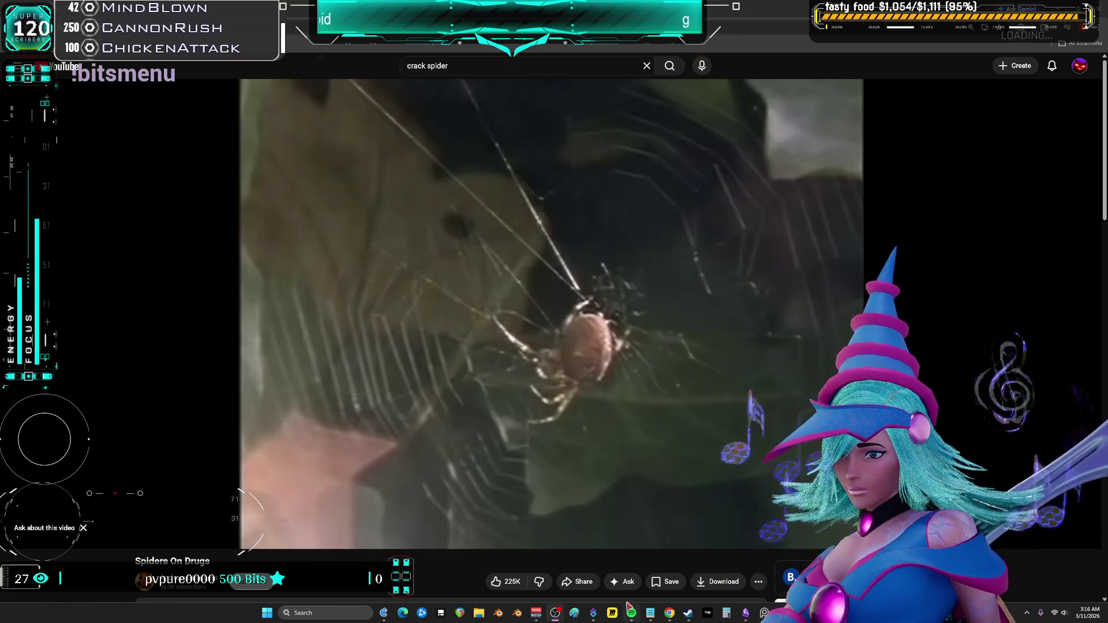
# Play the Spiders On Drugs video through to its end screen, then return to Blender
pyautogui.moveTo(631, 613)
pyautogui.click(637, 588)
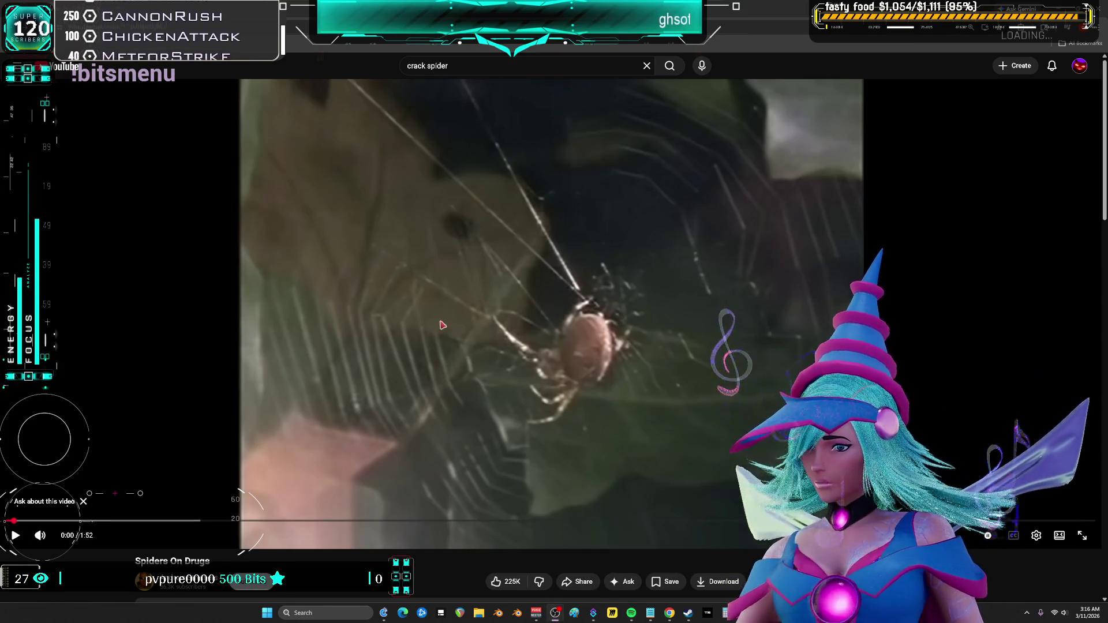
pyautogui.click(410, 311)
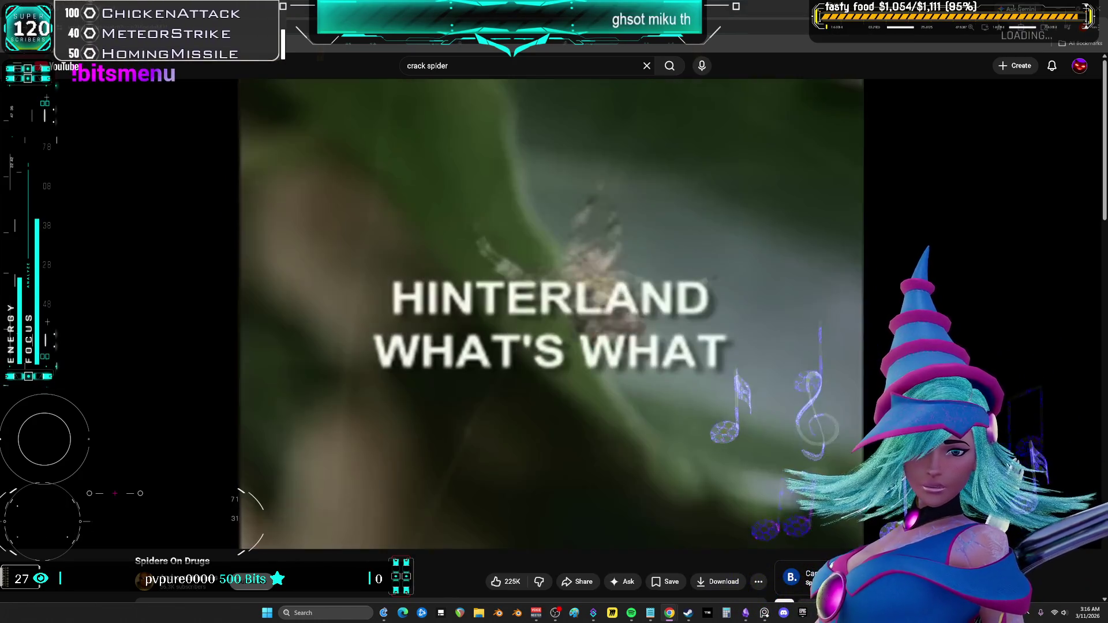
pyautogui.press('space')
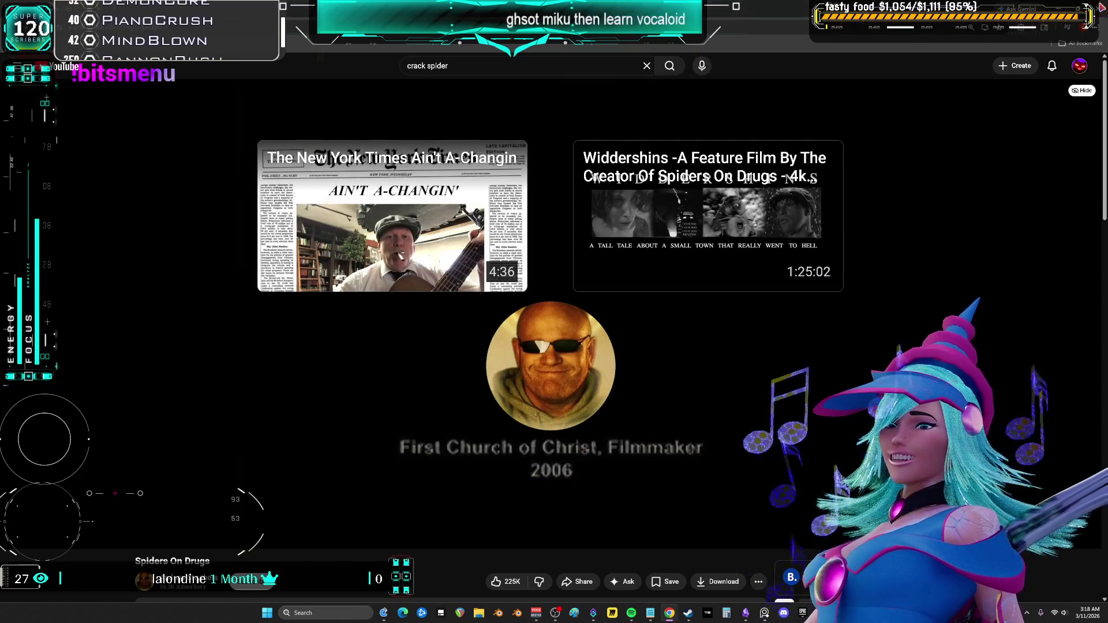
pyautogui.hotkey('alt', 'Tab')
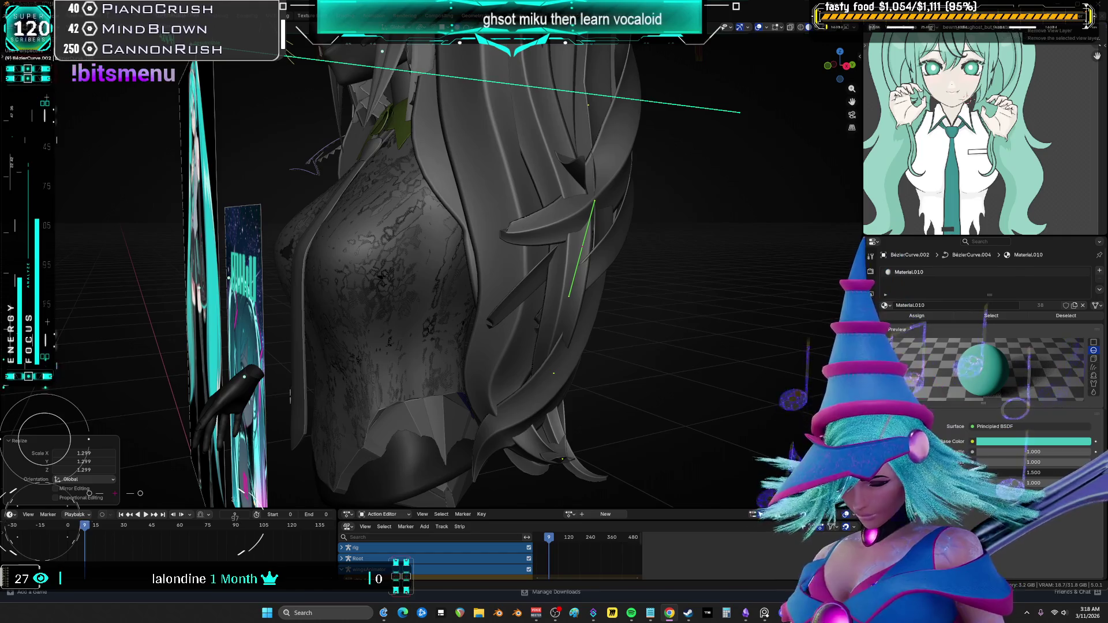
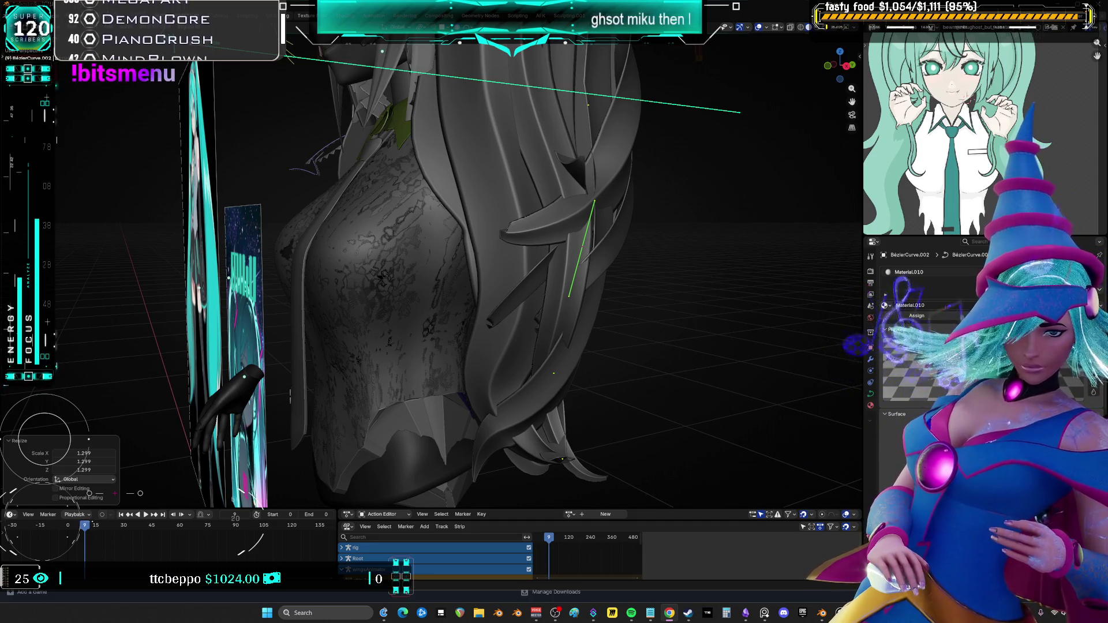
# From a back view, tilt the left twin-tail strand's tip and move its points
pyautogui.moveTo(607, 216)
pyautogui.mouseDown(button='middle')
pyautogui.moveTo(313, 226)
pyautogui.moveTo(288, 242)
pyautogui.moveTo(335, 270)
pyautogui.mouseUp(button='middle')
pyautogui.hotkey('ctrl', 't')
pyautogui.click(438, 231)
pyautogui.press('g')
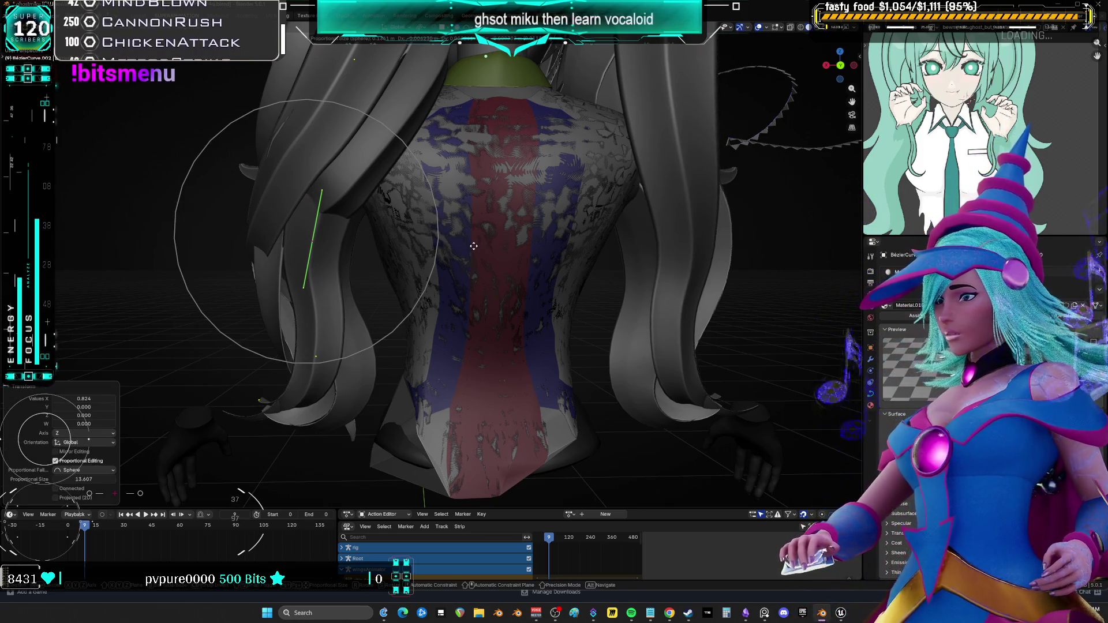
pyautogui.click(473, 252)
# From the side, nudge the strand points twice with falloff and rotate the strand
pyautogui.moveTo(473, 253)
pyautogui.mouseDown(button='middle')
pyautogui.moveTo(564, 221)
pyautogui.moveTo(563, 334)
pyautogui.moveTo(485, 318)
pyautogui.mouseUp(button='middle')
pyautogui.press('g')
pyautogui.click(563, 333)
pyautogui.press('g')
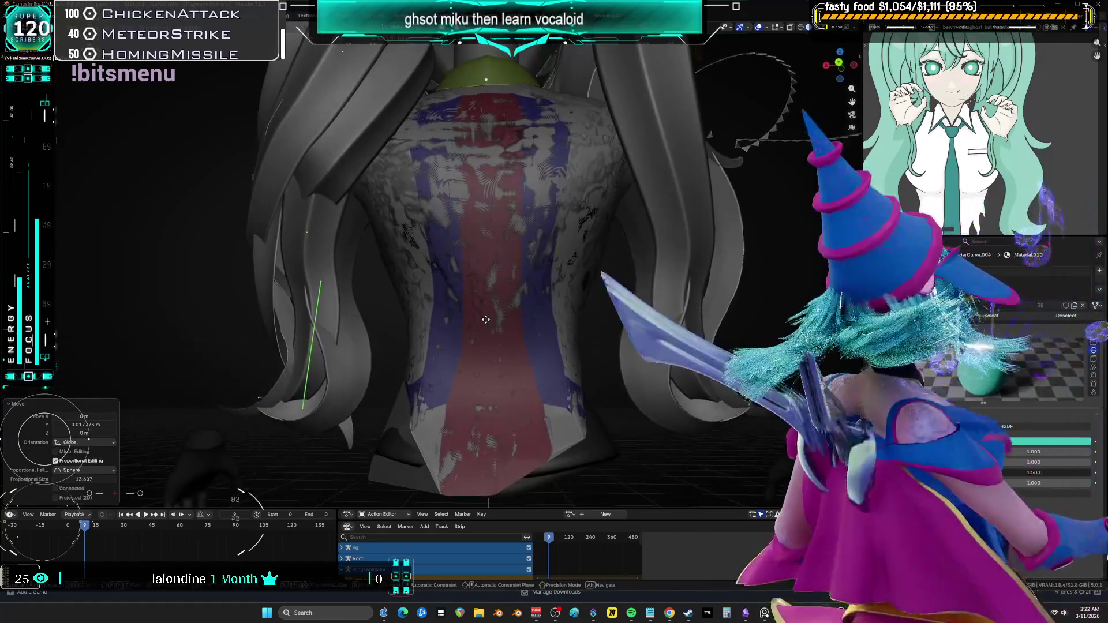
pyautogui.click(470, 317)
pyautogui.press('r')
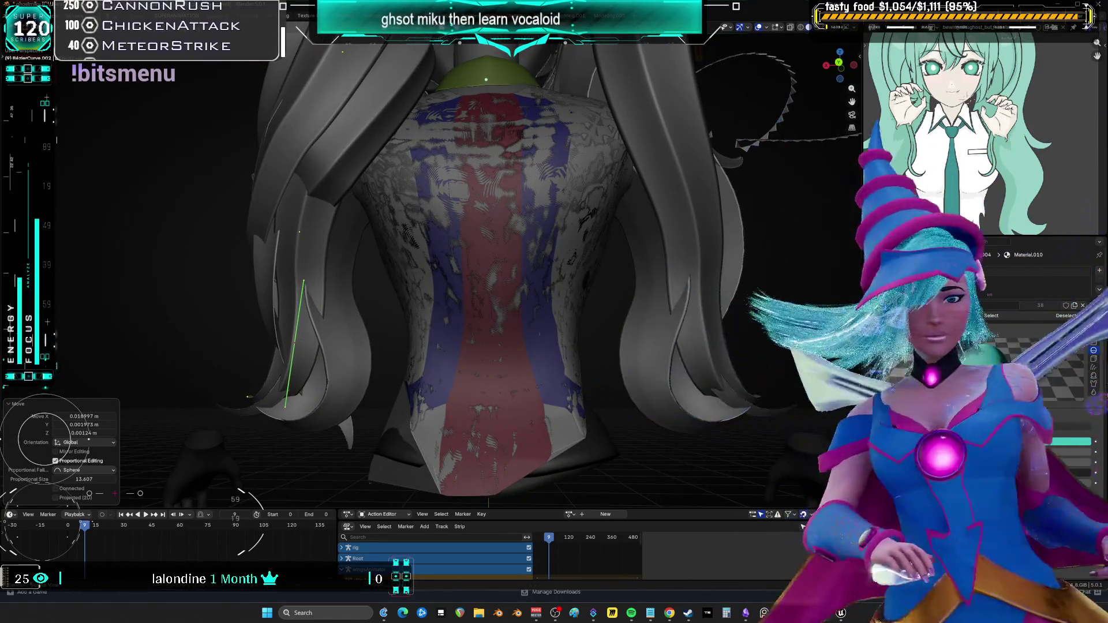
pyautogui.click(323, 236)
# Reposition the strand tip from a side view, then move its points again
pyautogui.press('g')
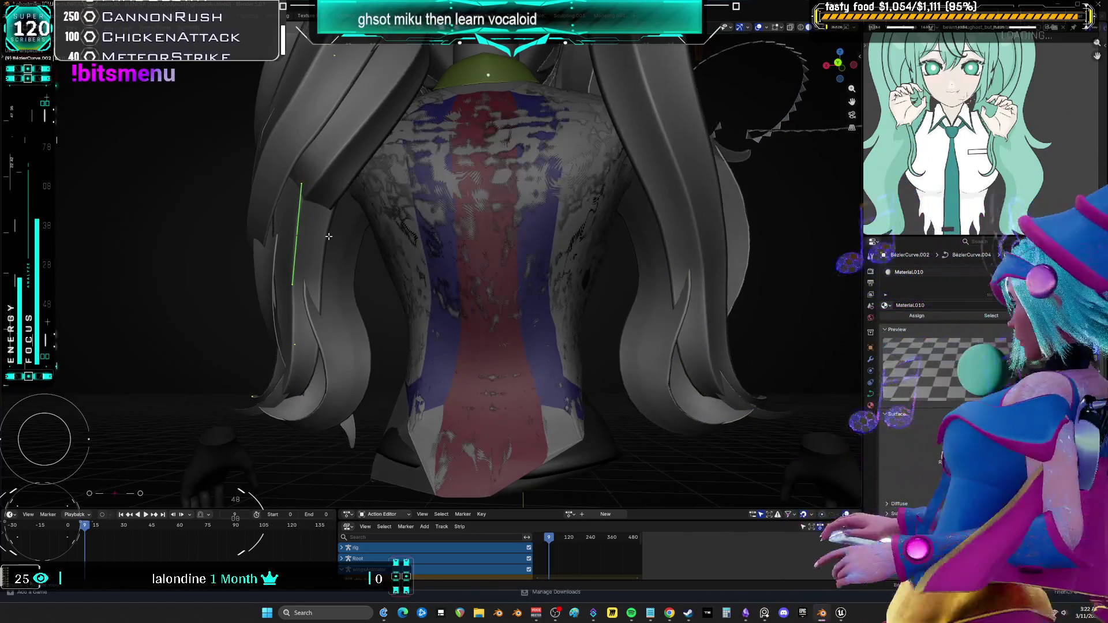
pyautogui.keyDown('alt'); pyautogui.moveTo(323, 236); pyautogui.dragTo(586, 217, button='middle'); pyautogui.keyUp('alt')
pyautogui.click(422, 219)
pyautogui.press('g')
pyautogui.click(586, 218)
pyautogui.press('s')
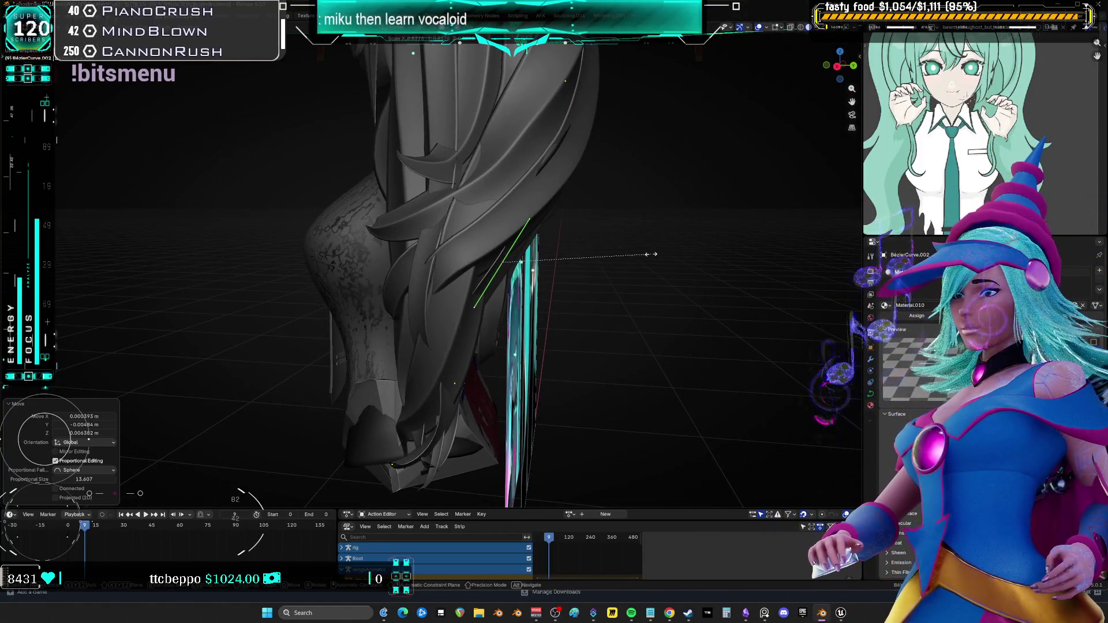
pyautogui.press('g')
pyautogui.scroll(8, 631, 250)
pyautogui.click(619, 242)
# Give the strand tip a final falloff move and check the hair from the front
pyautogui.moveTo(618, 242); pyautogui.dragTo(537, 237, button='middle')
pyautogui.press('g')
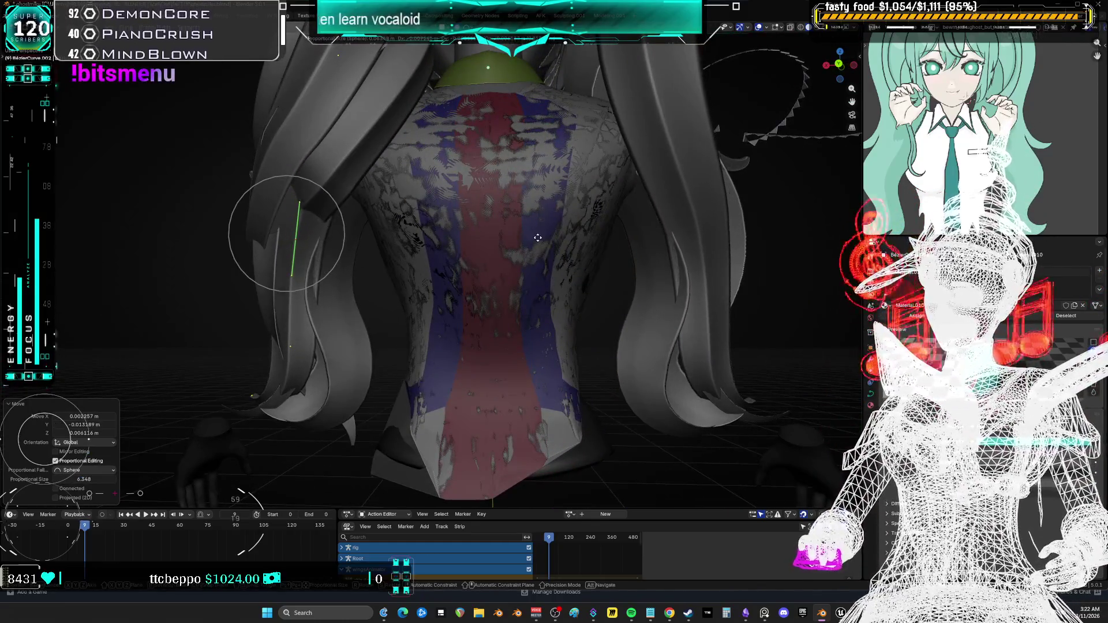
pyautogui.click(537, 238)
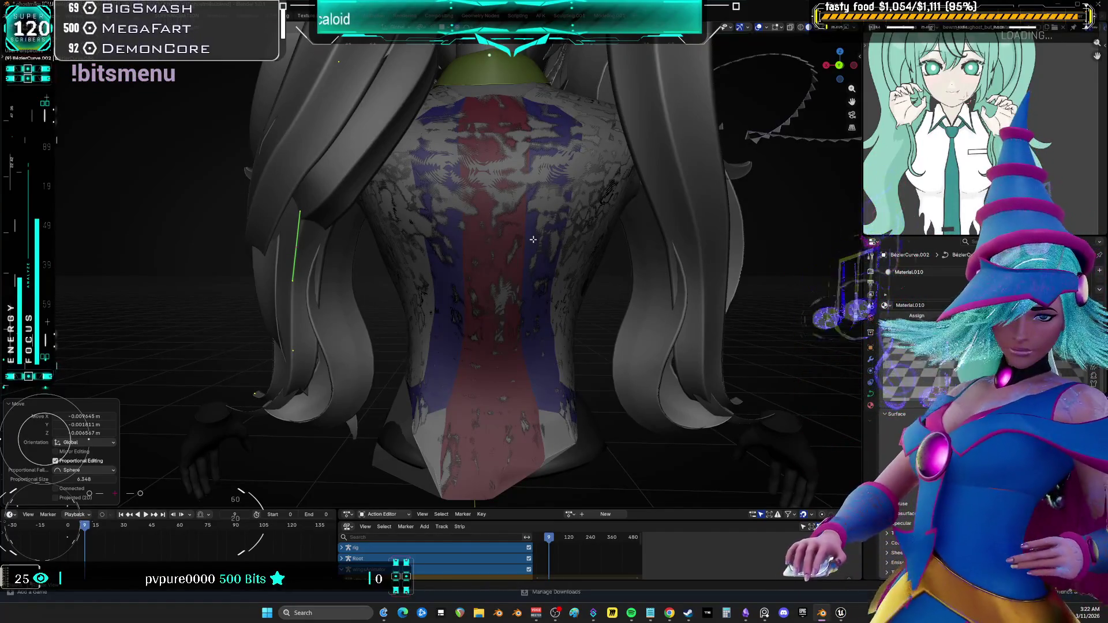
pyautogui.moveTo(642, 131)
pyautogui.mouseDown(button='middle')
pyautogui.moveTo(496, 167)
pyautogui.moveTo(516, 245)
pyautogui.moveTo(434, 252)
pyautogui.moveTo(371, 238)
pyautogui.mouseUp(button='middle')
pyautogui.scroll(-5, 496, 167)
pyautogui.scroll(5, 496, 168)
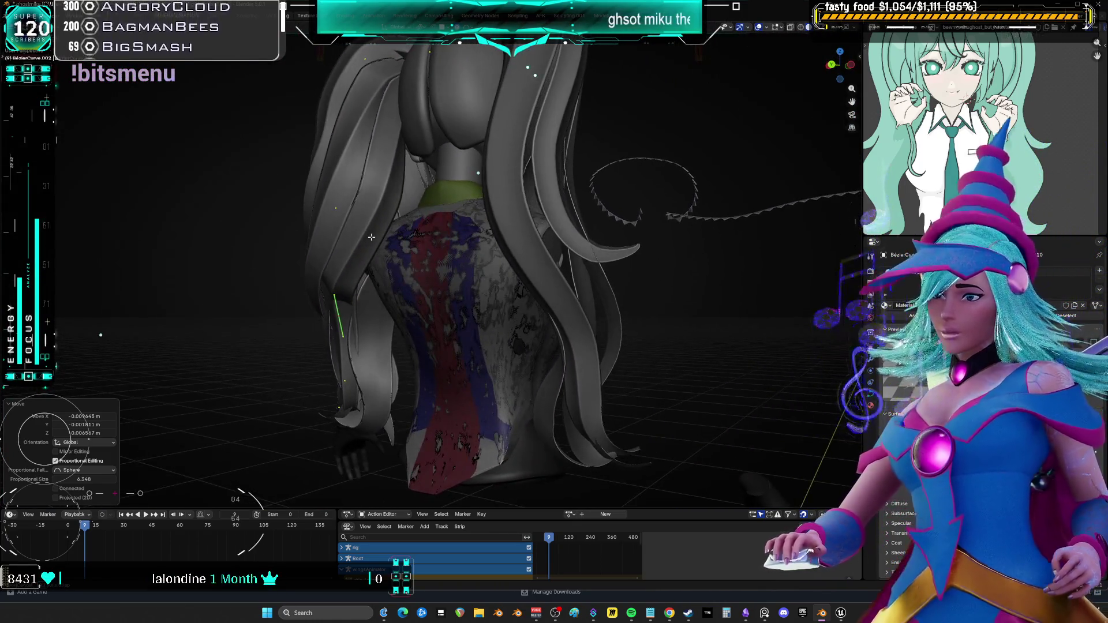
# From a high back view, tilt BézierCurve.013's points slightly and move them
pyautogui.moveTo(410, 159); pyautogui.dragTo(464, 209, button='middle')
pyautogui.moveTo(407, 262)
pyautogui.mouseDown(button='middle')
pyautogui.moveTo(506, 315)
pyautogui.moveTo(606, 337)
pyautogui.moveTo(549, 298)
pyautogui.moveTo(615, 305)
pyautogui.mouseUp(button='middle')
pyautogui.hotkey('ctrl', 't')
pyautogui.click(505, 316)
pyautogui.press('g')
pyautogui.click(548, 323)
# Scale the strand points up to about 1.14 and rotate them -4.39°
pyautogui.press('s')
pyautogui.click(549, 298)
pyautogui.press('s')
pyautogui.click(577, 302)
pyautogui.press('r')
pyautogui.click(608, 292)
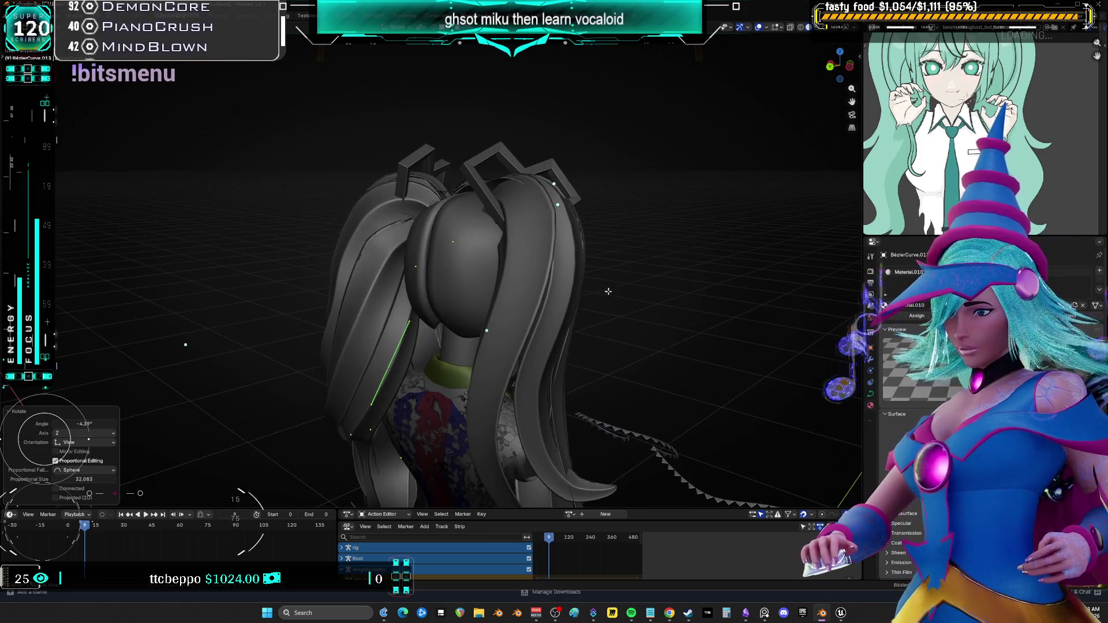
# Select a short segment of the strand and shift it with proportional editing
pyautogui.click(419, 263)
pyautogui.press('g')
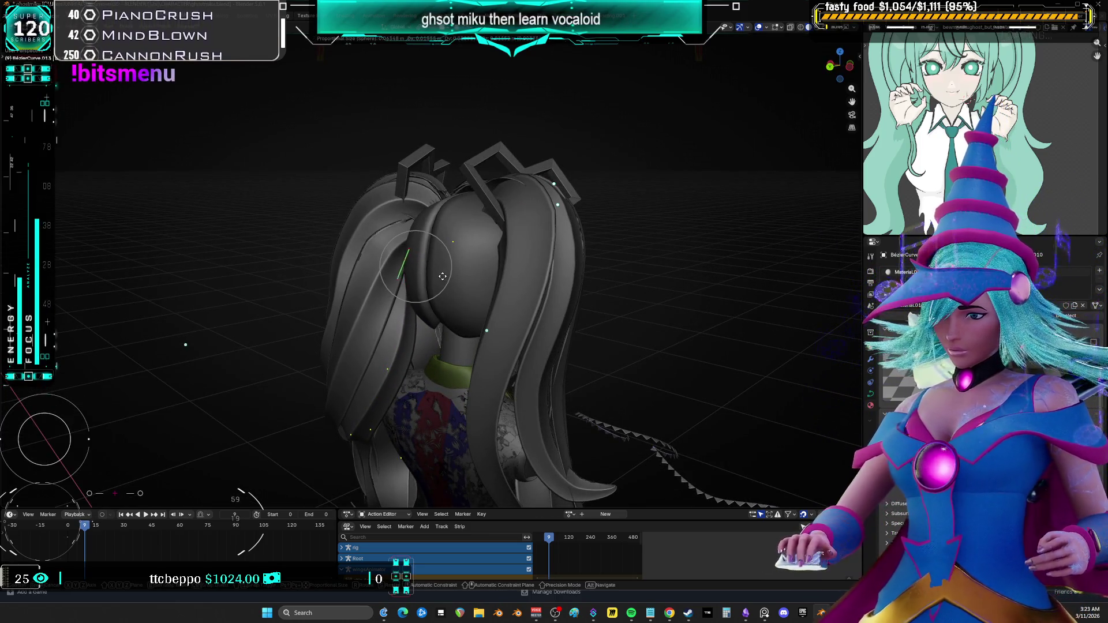
pyautogui.click(438, 276)
pyautogui.press('g')
pyautogui.moveTo(438, 276)
pyautogui.mouseDown(button='middle')
pyautogui.moveTo(491, 221)
pyautogui.moveTo(548, 250)
pyautogui.moveTo(467, 212)
pyautogui.moveTo(462, 224)
pyautogui.mouseUp(button='middle')
pyautogui.click(491, 221)
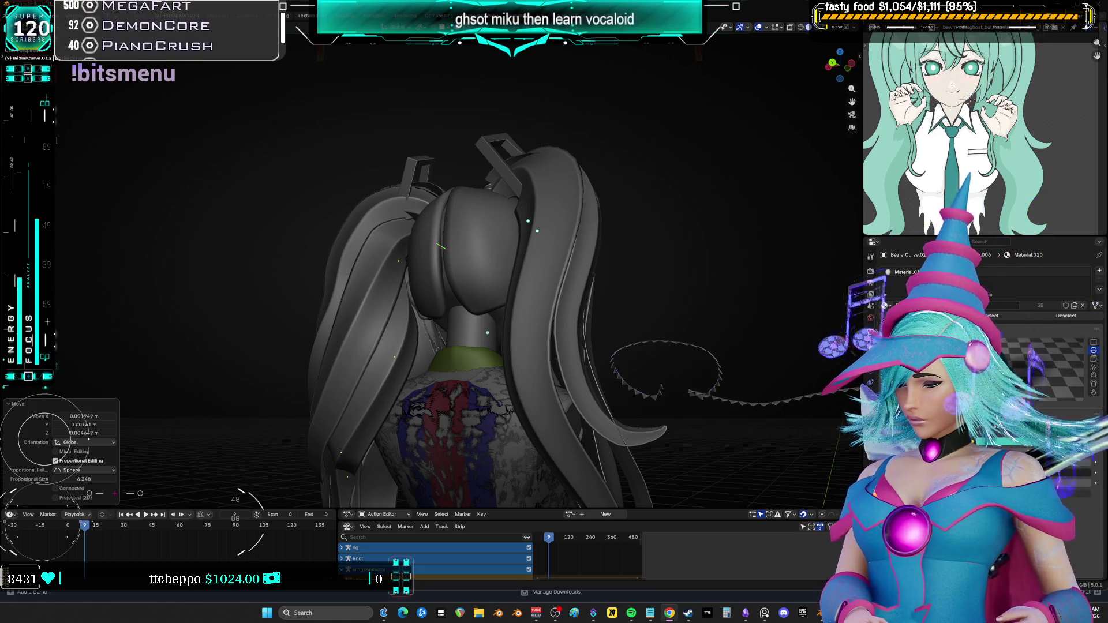
pyautogui.moveTo(664, 231)
pyautogui.mouseDown(button='middle')
pyautogui.moveTo(565, 224)
pyautogui.moveTo(626, 302)
pyautogui.moveTo(645, 203)
pyautogui.moveTo(676, 193)
pyautogui.moveTo(549, 246)
pyautogui.mouseUp(button='middle')
# Select the BézierCurve.011 strand and shrink it to 0.682
pyautogui.moveTo(545, 251)
pyautogui.mouseDown(button='middle')
pyautogui.moveTo(535, 261)
pyautogui.moveTo(620, 224)
pyautogui.moveTo(750, 266)
pyautogui.mouseUp(button='middle')
pyautogui.click(535, 261)
pyautogui.press('s')
pyautogui.click(681, 235)
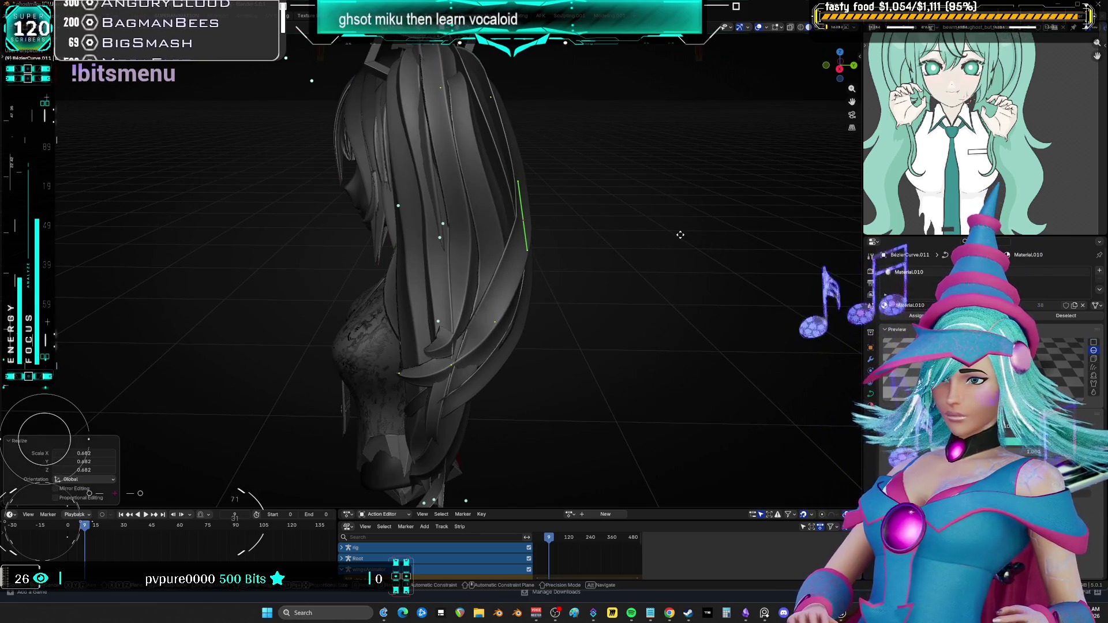
# Move the strand points along the side of the hair with proportional editing, checking from several angles
pyautogui.moveTo(681, 235)
pyautogui.keyDown('alt'); pyautogui.mouseDown(button='middle')
pyautogui.moveTo(639, 328)
pyautogui.moveTo(679, 282)
pyautogui.moveTo(613, 297)
pyautogui.moveTo(600, 352)
pyautogui.moveTo(565, 381)
pyautogui.mouseUp(button='middle'); pyautogui.keyUp('alt')
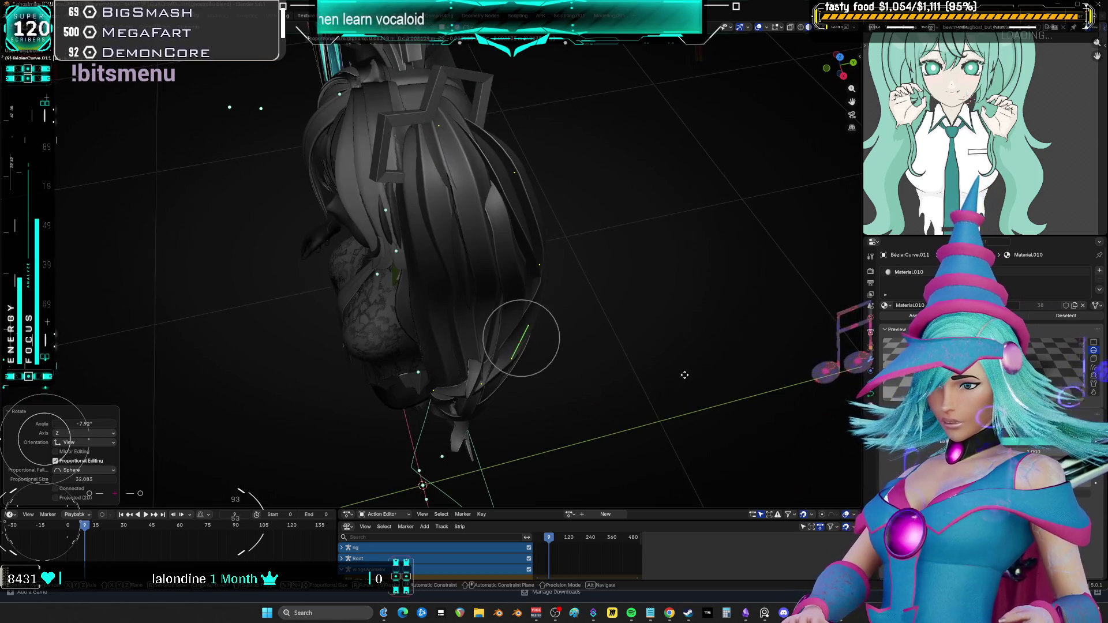
pyautogui.click(534, 406)
pyautogui.press('g')
pyautogui.click(512, 379)
pyautogui.moveTo(512, 378)
pyautogui.mouseDown(button='middle')
pyautogui.moveTo(543, 308)
pyautogui.moveTo(456, 338)
pyautogui.mouseUp(button='middle')
pyautogui.press('g')
pyautogui.click(456, 338)
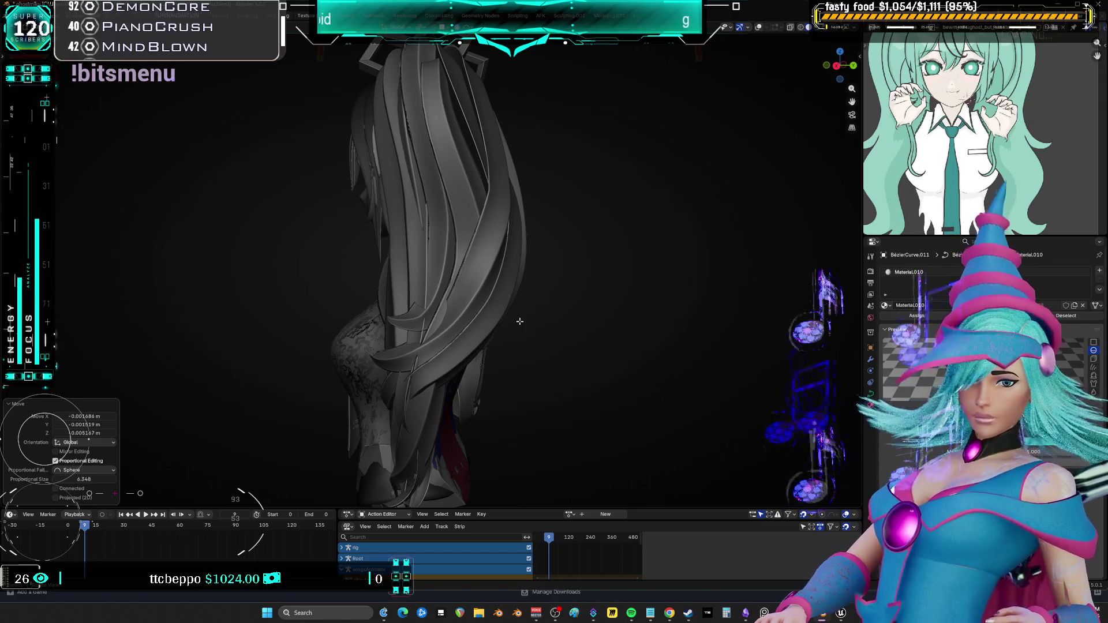
pyautogui.moveTo(355, 221)
pyautogui.mouseDown(button='middle')
pyautogui.moveTo(858, 210)
pyautogui.moveTo(347, 209)
pyautogui.moveTo(141, 225)
pyautogui.moveTo(384, 198)
pyautogui.moveTo(520, 202)
pyautogui.moveTo(288, 205)
pyautogui.moveTo(762, 205)
pyautogui.mouseUp(button='middle')
pyautogui.moveTo(622, 213)
pyautogui.mouseDown(button='middle')
pyautogui.moveTo(398, 211)
pyautogui.moveTo(681, 206)
pyautogui.moveTo(415, 200)
pyautogui.moveTo(189, 211)
pyautogui.moveTo(633, 302)
pyautogui.moveTo(578, 306)
pyautogui.mouseUp(button='middle')
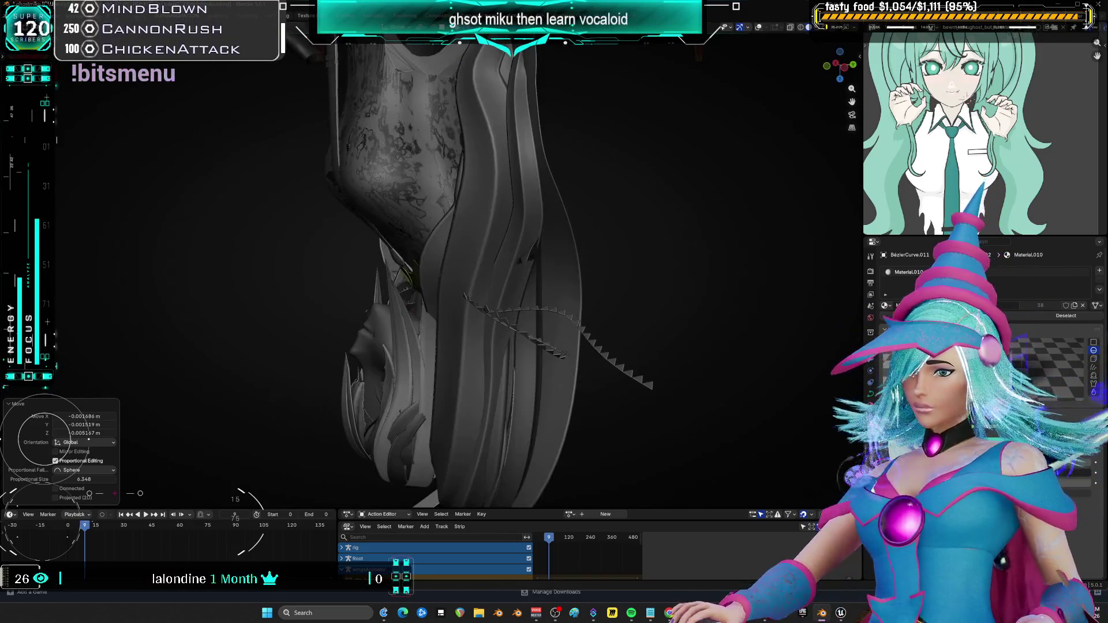
pyautogui.moveTo(485, 213)
pyautogui.mouseDown(button='middle')
pyautogui.moveTo(489, 225)
pyautogui.moveTo(475, 193)
pyautogui.moveTo(463, 202)
pyautogui.moveTo(470, 213)
pyautogui.moveTo(492, 177)
pyautogui.moveTo(525, 234)
pyautogui.moveTo(269, 472)
pyautogui.moveTo(222, 455)
pyautogui.moveTo(358, 500)
pyautogui.mouseUp(button='middle')
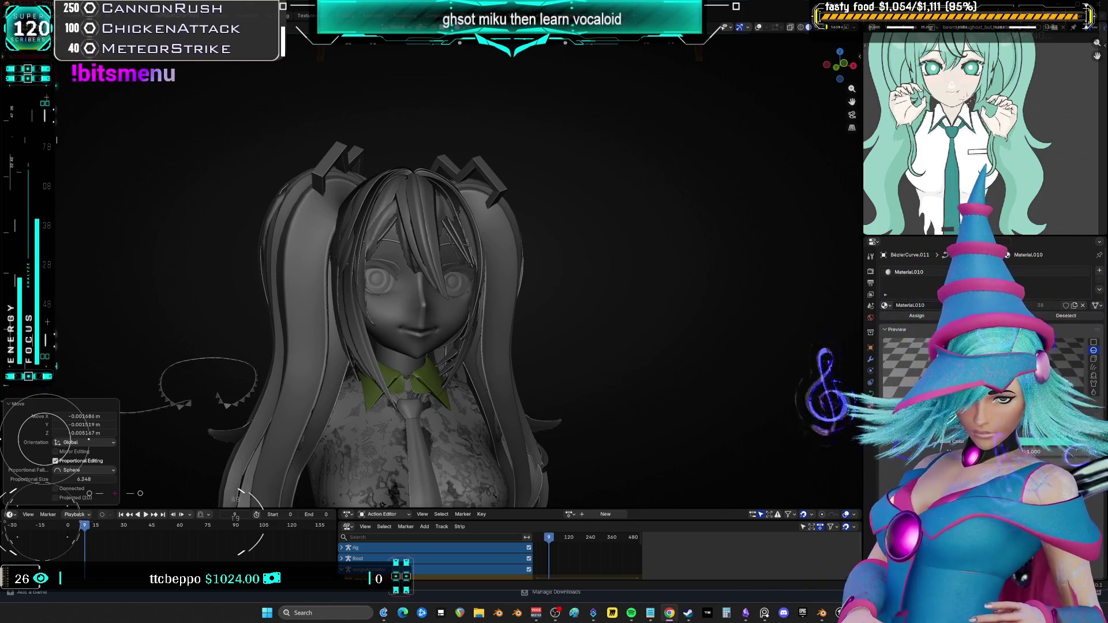
# Switch the viewport to Material Preview shading and look at the teal hair from a low back angle
pyautogui.moveTo(355, 281)
pyautogui.mouseDown(button='middle')
pyautogui.moveTo(328, 286)
pyautogui.moveTo(461, 300)
pyautogui.moveTo(358, 312)
pyautogui.moveTo(623, 346)
pyautogui.mouseUp(button='middle')
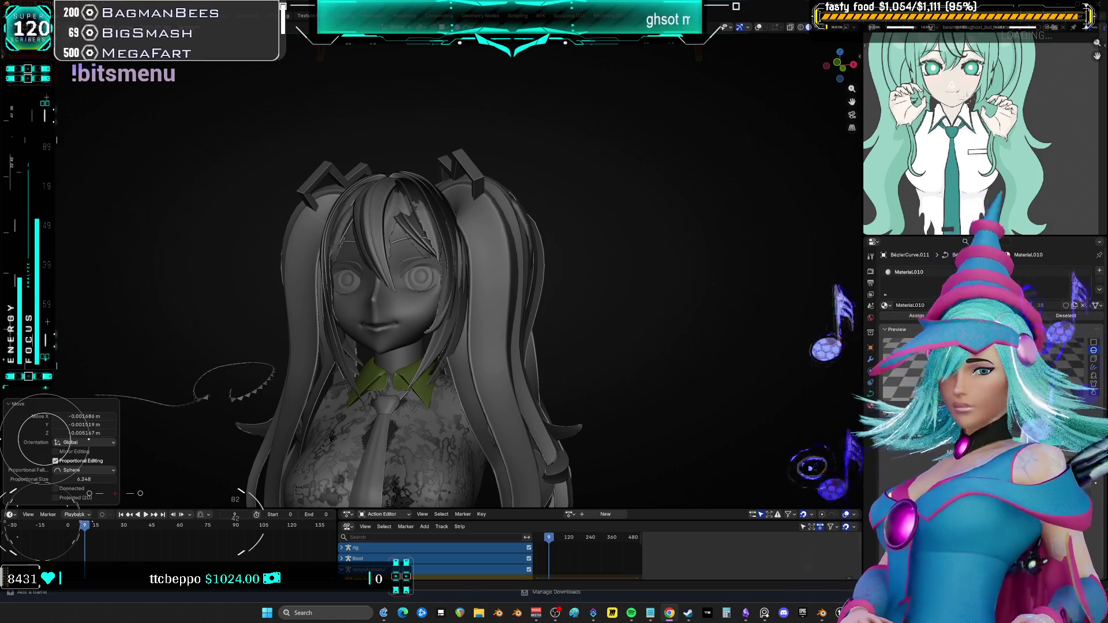
pyautogui.moveTo(547, 272)
pyautogui.mouseDown(button='middle')
pyautogui.moveTo(564, 347)
pyautogui.moveTo(485, 346)
pyautogui.moveTo(554, 348)
pyautogui.moveTo(527, 333)
pyautogui.moveTo(479, 346)
pyautogui.moveTo(522, 366)
pyautogui.moveTo(496, 367)
pyautogui.moveTo(484, 349)
pyautogui.moveTo(529, 346)
pyautogui.moveTo(477, 346)
pyautogui.moveTo(512, 354)
pyautogui.moveTo(480, 351)
pyautogui.moveTo(494, 366)
pyautogui.moveTo(525, 358)
pyautogui.moveTo(480, 354)
pyautogui.moveTo(717, 366)
pyautogui.moveTo(65, 354)
pyautogui.moveTo(485, 404)
pyautogui.moveTo(404, 370)
pyautogui.moveTo(436, 352)
pyautogui.moveTo(404, 369)
pyautogui.moveTo(375, 346)
pyautogui.moveTo(255, 313)
pyautogui.moveTo(831, 223)
pyautogui.moveTo(668, 190)
pyautogui.moveTo(705, 186)
pyautogui.moveTo(672, 178)
pyautogui.moveTo(713, 176)
pyautogui.moveTo(675, 168)
pyautogui.moveTo(720, 165)
pyautogui.moveTo(673, 166)
pyautogui.moveTo(715, 174)
pyautogui.moveTo(677, 176)
pyautogui.moveTo(715, 185)
pyautogui.moveTo(678, 176)
pyautogui.moveTo(722, 178)
pyautogui.moveTo(660, 173)
pyautogui.moveTo(719, 173)
pyautogui.moveTo(673, 171)
pyautogui.moveTo(691, 190)
pyautogui.moveTo(726, 183)
pyautogui.moveTo(668, 167)
pyautogui.moveTo(729, 154)
pyautogui.moveTo(658, 158)
pyautogui.moveTo(743, 163)
pyautogui.moveTo(666, 166)
pyautogui.moveTo(732, 173)
pyautogui.moveTo(514, 495)
pyautogui.moveTo(391, 446)
pyautogui.moveTo(549, 460)
pyautogui.moveTo(486, 450)
pyautogui.moveTo(732, 359)
pyautogui.moveTo(638, 349)
pyautogui.moveTo(556, 396)
pyautogui.moveTo(641, 577)
pyautogui.mouseUp(button='middle')
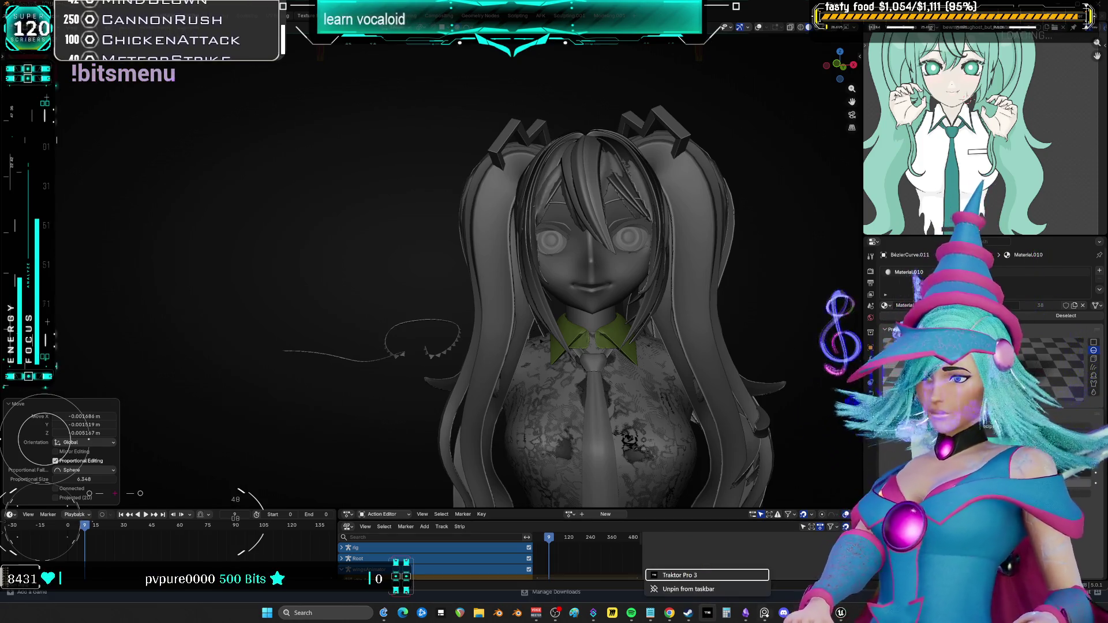
pyautogui.press('Escape')
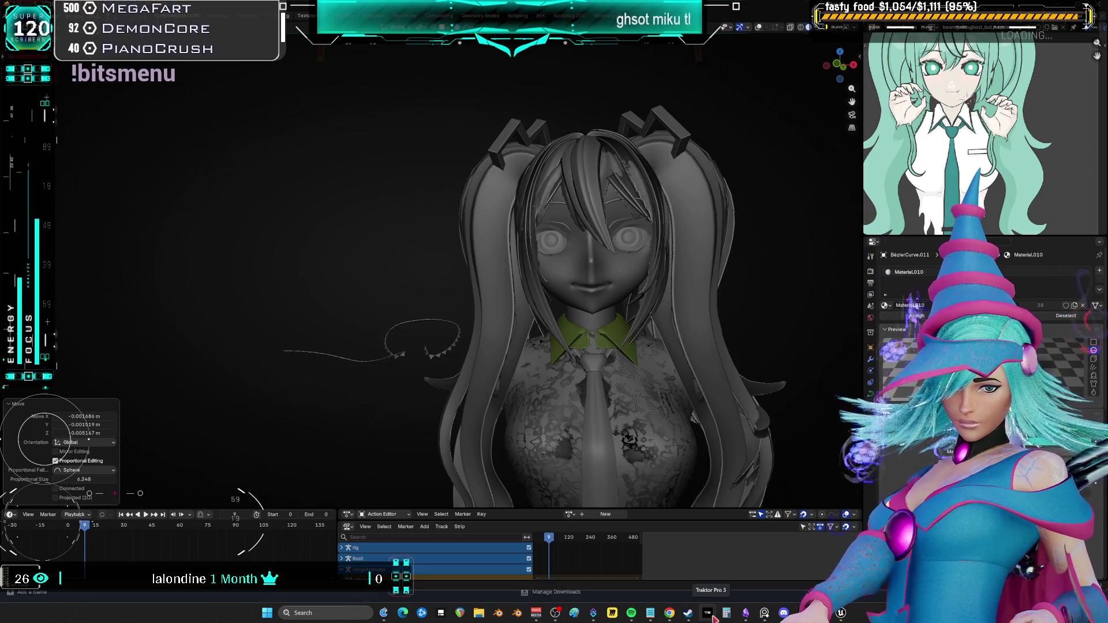
pyautogui.moveTo(651, 349)
pyautogui.mouseDown(button='middle')
pyautogui.moveTo(583, 329)
pyautogui.moveTo(646, 294)
pyautogui.moveTo(656, 264)
pyautogui.mouseUp(button='middle')
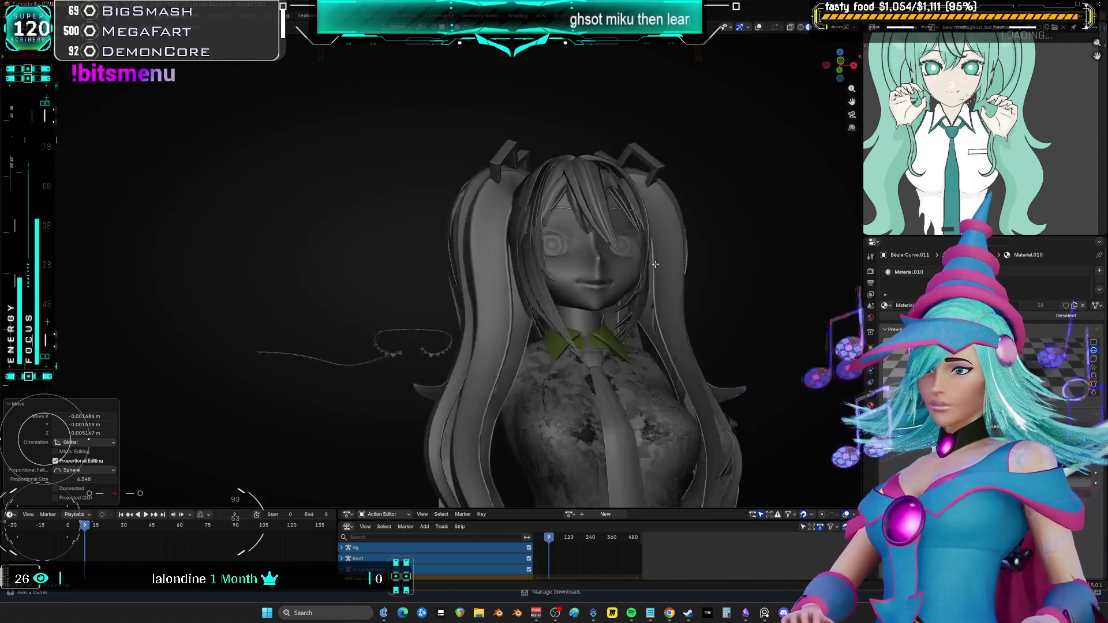
pyautogui.press('z')
pyautogui.click(617, 323)
pyautogui.moveTo(589, 422)
pyautogui.mouseDown(button='middle')
pyautogui.moveTo(495, 366)
pyautogui.moveTo(542, 328)
pyautogui.moveTo(681, 342)
pyautogui.moveTo(684, 321)
pyautogui.moveTo(494, 216)
pyautogui.moveTo(459, 269)
pyautogui.mouseUp(button='middle')
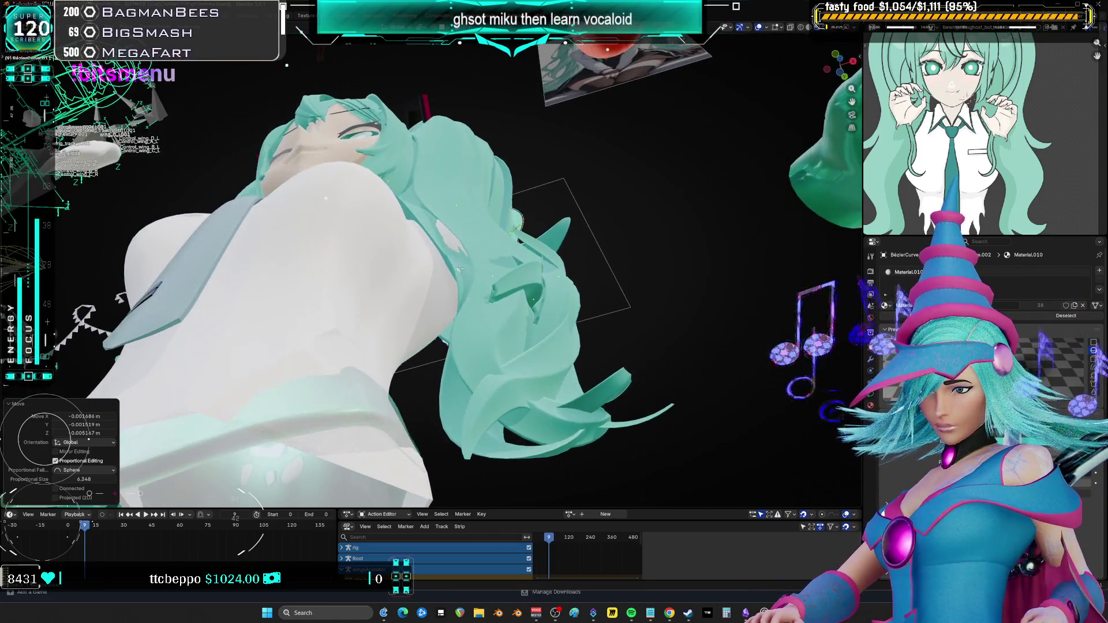
# In Edit Mode, tilt the chest-side hair strand by 42.5 and move its points
pyautogui.press('Tab')
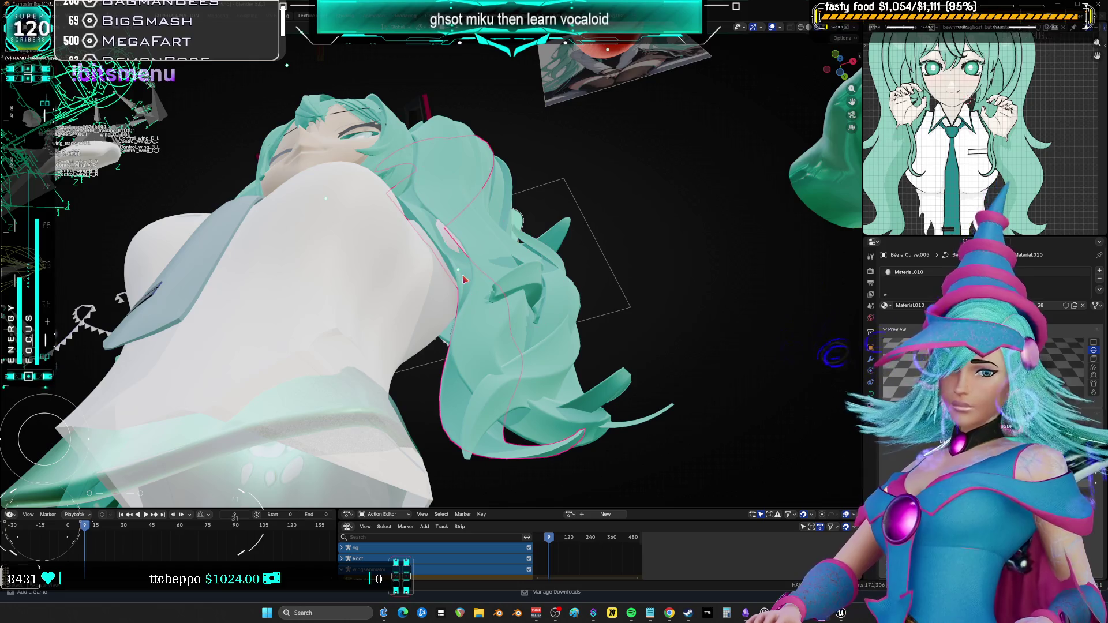
pyautogui.moveTo(464, 280); pyautogui.dragTo(480, 292, button='middle')
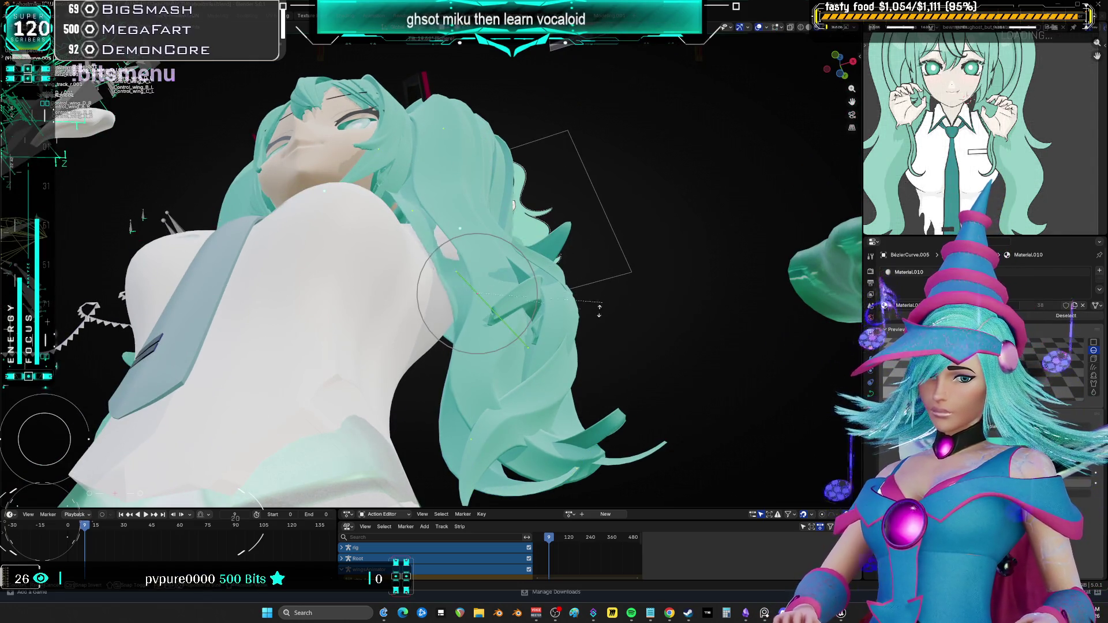
pyautogui.click(580, 350)
pyautogui.press('g')
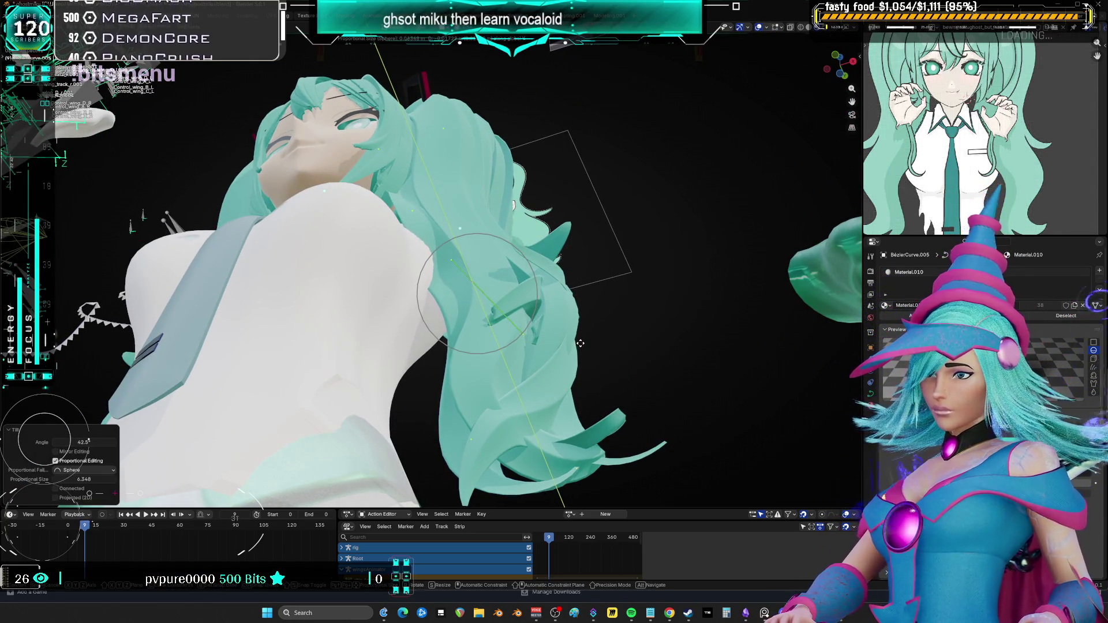
pyautogui.click(581, 341)
# From the front view, shrink the strand points to 0.670, then further to 0.574
pyautogui.press('KP_1')
pyautogui.scroll(2, 686, 308)
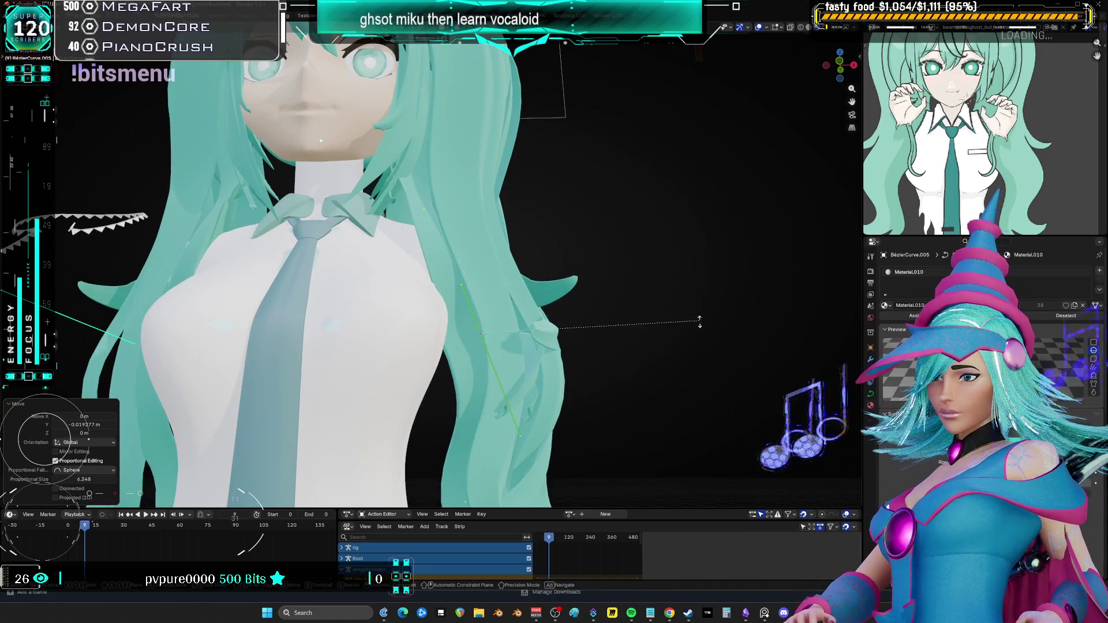
pyautogui.keyDown('alt'); pyautogui.scroll(2, 691, 352); pyautogui.keyUp('alt')
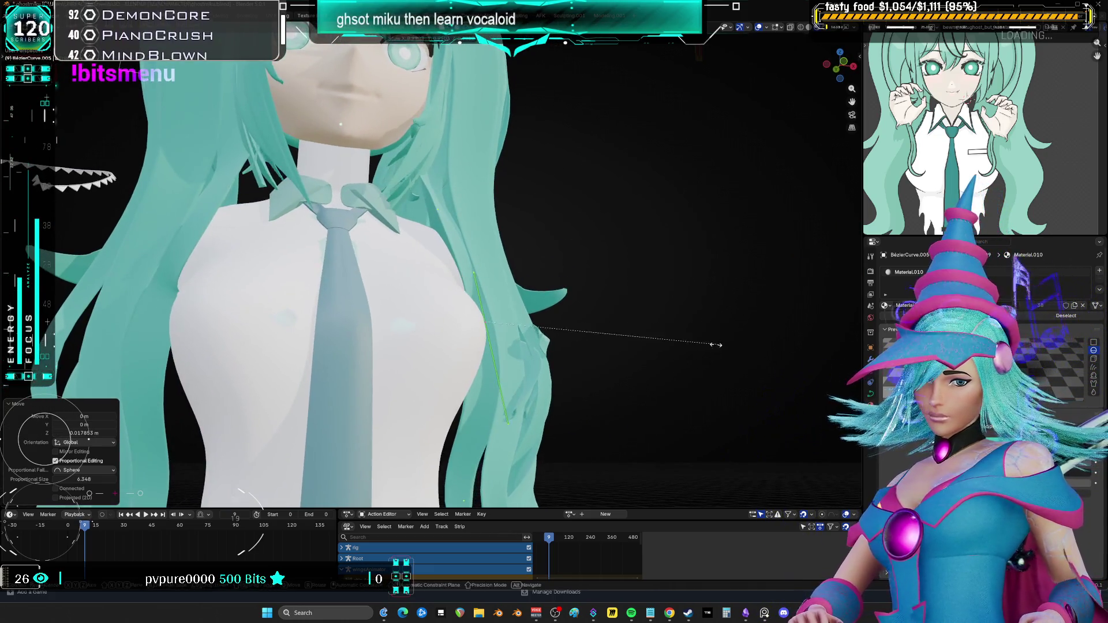
pyautogui.click(638, 319)
pyautogui.moveTo(638, 319); pyautogui.dragTo(484, 283, button='middle')
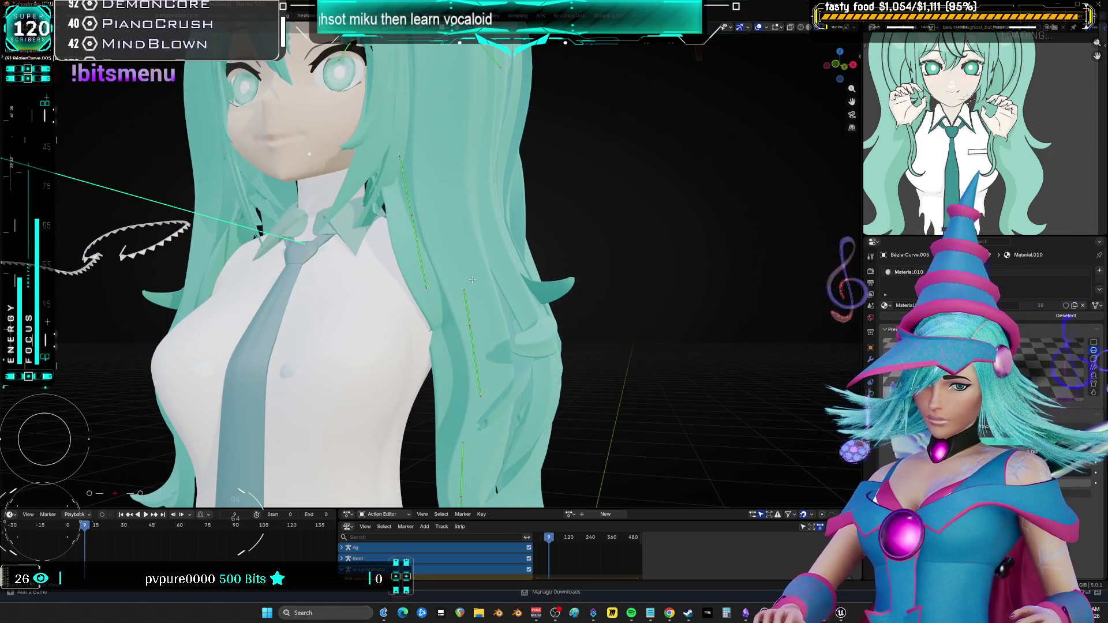
pyautogui.press('s')
pyautogui.click(608, 234)
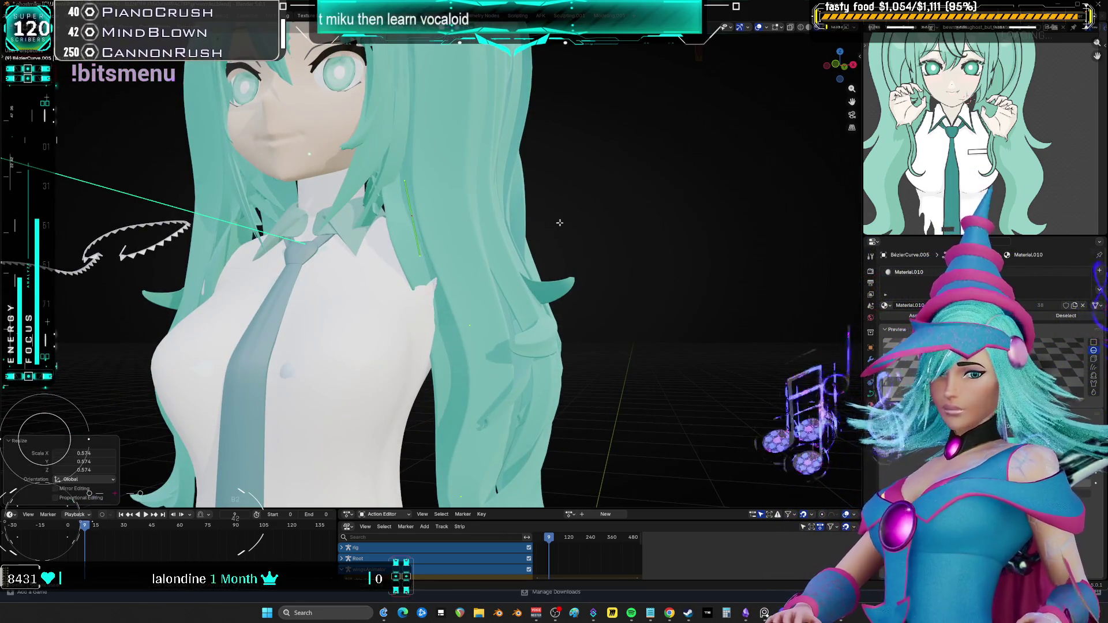
# Turn on proportional editing and nudge the shoulder hair strand into place
pyautogui.press('KP_1')
pyautogui.press('o')
pyautogui.press('g')
pyautogui.click(629, 234)
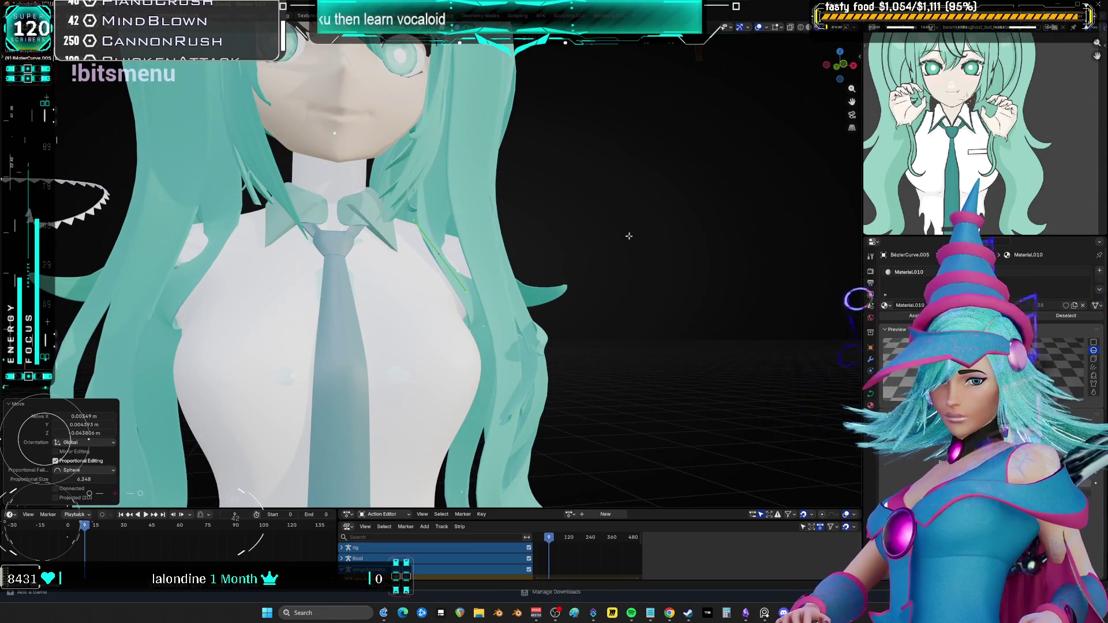
pyautogui.click(643, 284)
pyautogui.moveTo(643, 284)
pyautogui.mouseDown(button='middle')
pyautogui.moveTo(577, 277)
pyautogui.moveTo(600, 277)
pyautogui.moveTo(589, 300)
pyautogui.moveTo(577, 291)
pyautogui.moveTo(515, 321)
pyautogui.mouseUp(button='middle')
pyautogui.moveTo(487, 332)
pyautogui.mouseDown(button='middle')
pyautogui.moveTo(473, 318)
pyautogui.moveTo(487, 326)
pyautogui.mouseUp(button='middle')
pyautogui.press('g')
pyautogui.click(474, 318)
# Enlarge the hair lock to 1.62 and raise it slightly over the shirt
pyautogui.press('s')
pyautogui.click(668, 436)
pyautogui.moveTo(668, 436)
pyautogui.mouseDown(button='middle')
pyautogui.moveTo(723, 283)
pyautogui.moveTo(543, 265)
pyautogui.moveTo(591, 259)
pyautogui.moveTo(583, 271)
pyautogui.moveTo(594, 271)
pyautogui.moveTo(565, 287)
pyautogui.moveTo(586, 272)
pyautogui.moveTo(601, 280)
pyautogui.moveTo(533, 209)
pyautogui.mouseUp(button='middle')
pyautogui.press('g')
pyautogui.click(693, 369)
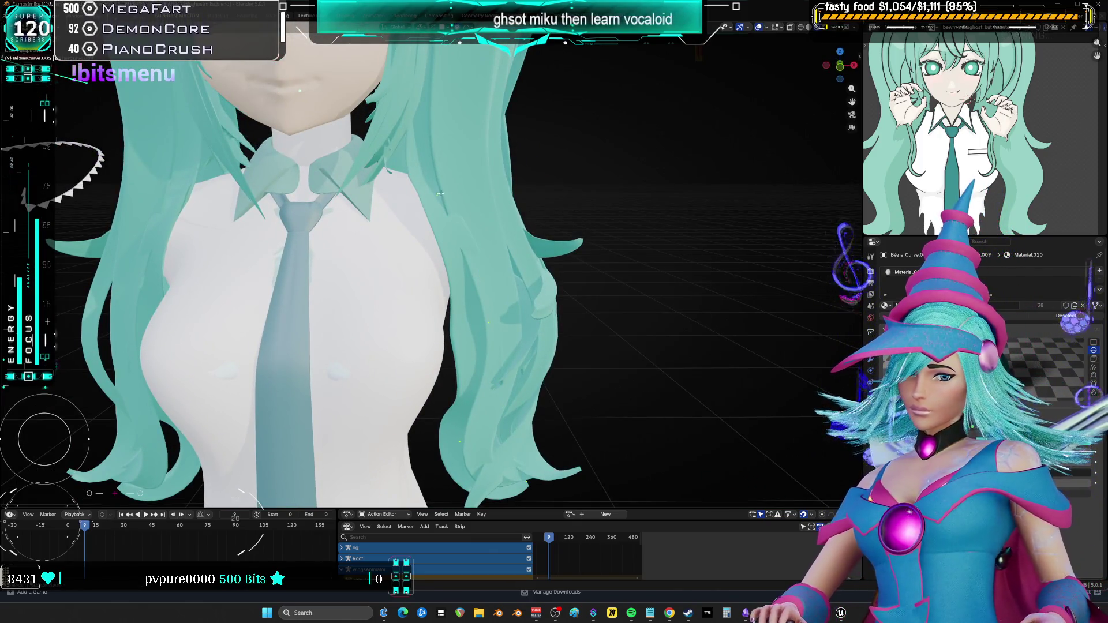
# Rotate the chest-side strand 24.6 degrees, add a small extra rotation, then move it
pyautogui.press('r')
pyautogui.click(532, 236)
pyautogui.moveTo(533, 237)
pyautogui.mouseDown(button='middle')
pyautogui.moveTo(520, 177)
pyautogui.moveTo(507, 239)
pyautogui.mouseUp(button='middle')
pyautogui.press('r')
pyautogui.click(531, 199)
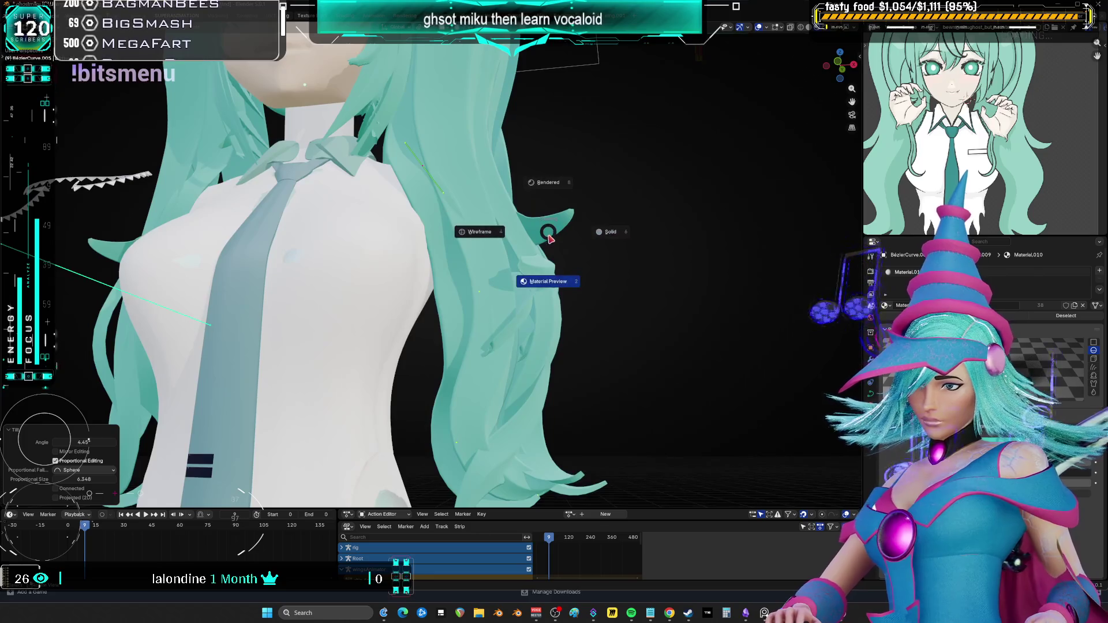
pyautogui.press('r')
pyautogui.press('g')
pyautogui.click(521, 290)
pyautogui.moveTo(521, 290)
pyautogui.mouseDown(button='middle')
pyautogui.moveTo(483, 275)
pyautogui.moveTo(455, 214)
pyautogui.moveTo(438, 208)
pyautogui.moveTo(456, 202)
pyautogui.moveTo(462, 229)
pyautogui.mouseUp(button='middle')
# Toggle back into Edit Mode, then lower and reposition the curve with soft falloff
pyautogui.click(420, 214)
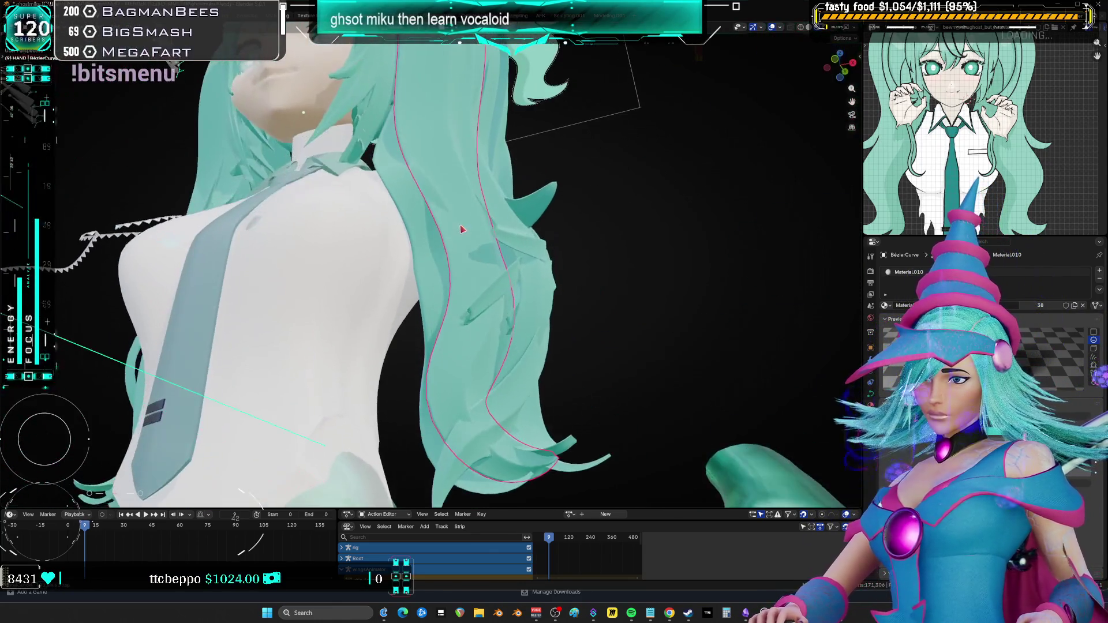
pyautogui.press('Tab')
pyautogui.moveTo(440, 123); pyautogui.dragTo(554, 196, button='middle')
pyautogui.press('s')
pyautogui.click(508, 118)
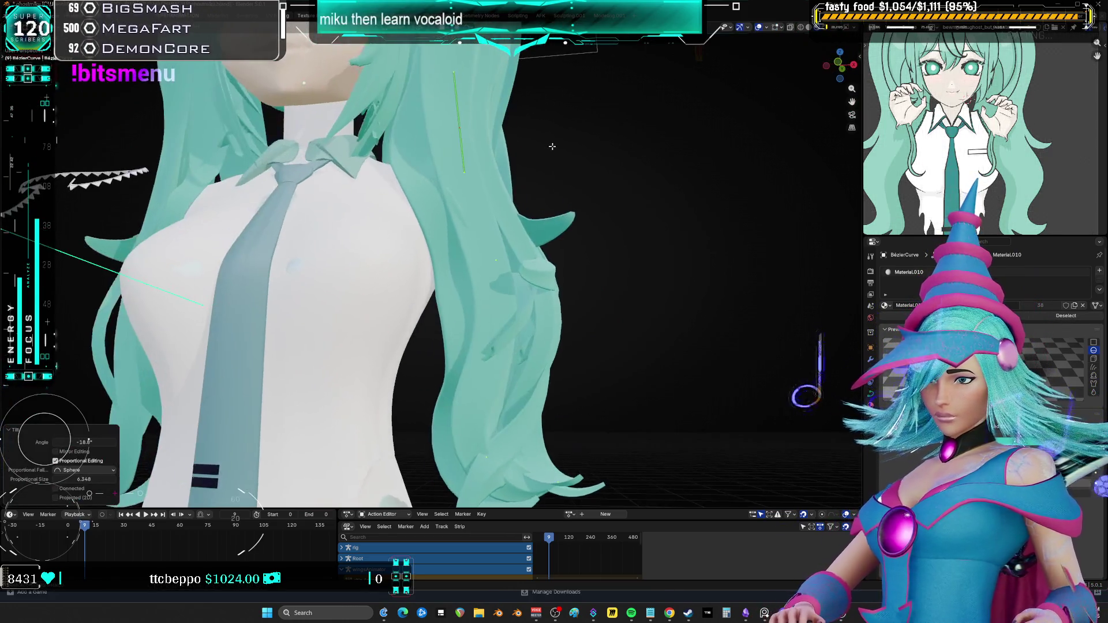
pyautogui.press('g')
pyautogui.click(556, 197)
# In front view, move the curve slightly down and rotate it about 5 degrees
pyautogui.press('KP_1')
pyautogui.press('r')
pyautogui.press('Escape')
pyautogui.press('g')
pyautogui.click(527, 255)
pyautogui.press('r')
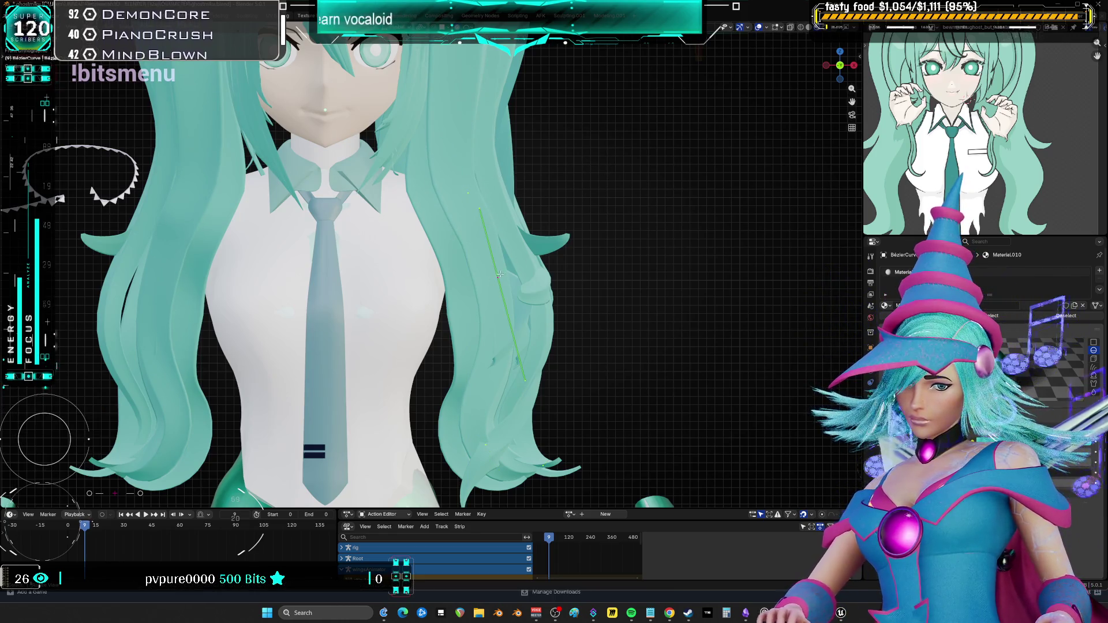
pyautogui.click(664, 222)
# Shrink the curve to 0.563 and tilt the strand tip 6.42 degrees
pyautogui.press('r')
pyautogui.press('s')
pyautogui.click(583, 231)
pyautogui.moveTo(583, 231)
pyautogui.mouseDown(button='middle')
pyautogui.moveTo(533, 260)
pyautogui.moveTo(606, 243)
pyautogui.moveTo(576, 316)
pyautogui.moveTo(612, 323)
pyautogui.moveTo(608, 174)
pyautogui.moveTo(510, 236)
pyautogui.mouseUp(button='middle')
pyautogui.press('s')
pyautogui.click(614, 329)
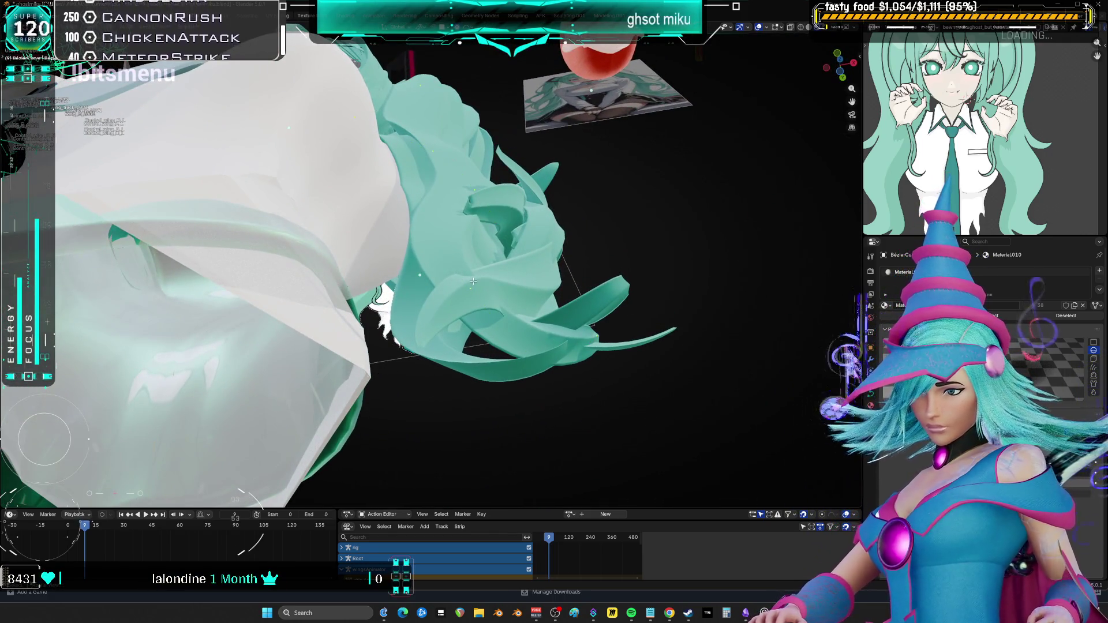
pyautogui.press('KP_1')
pyautogui.press('s')
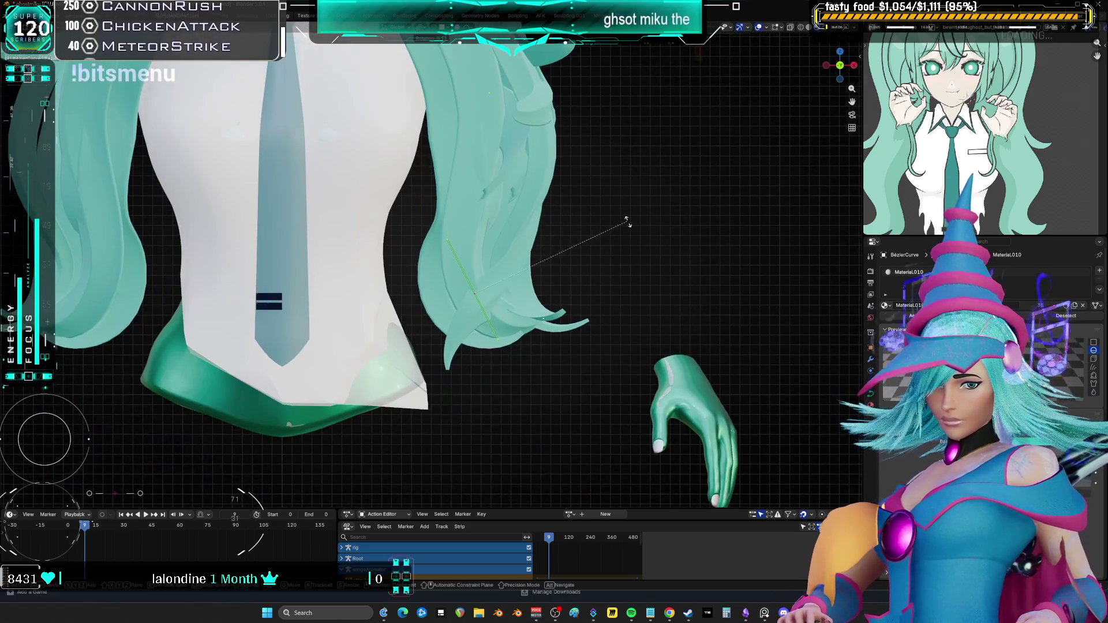
pyautogui.rightClick(630, 263)
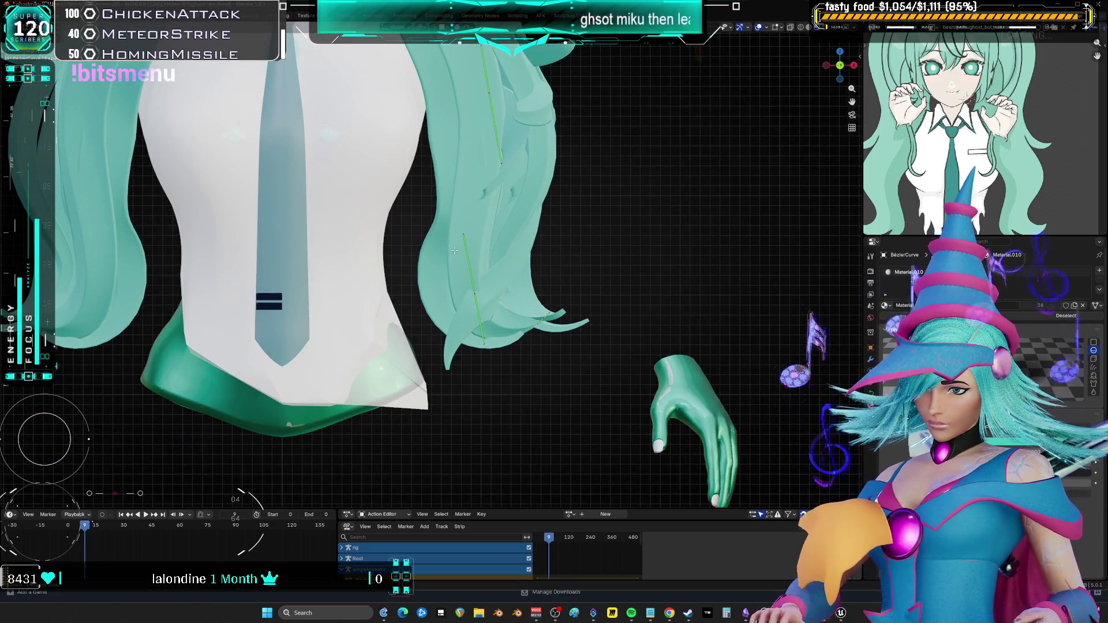
pyautogui.scroll(-6, 521, 333)
pyautogui.moveTo(508, 357)
pyautogui.mouseDown(button='middle')
pyautogui.moveTo(530, 359)
pyautogui.moveTo(472, 359)
pyautogui.mouseUp(button='middle')
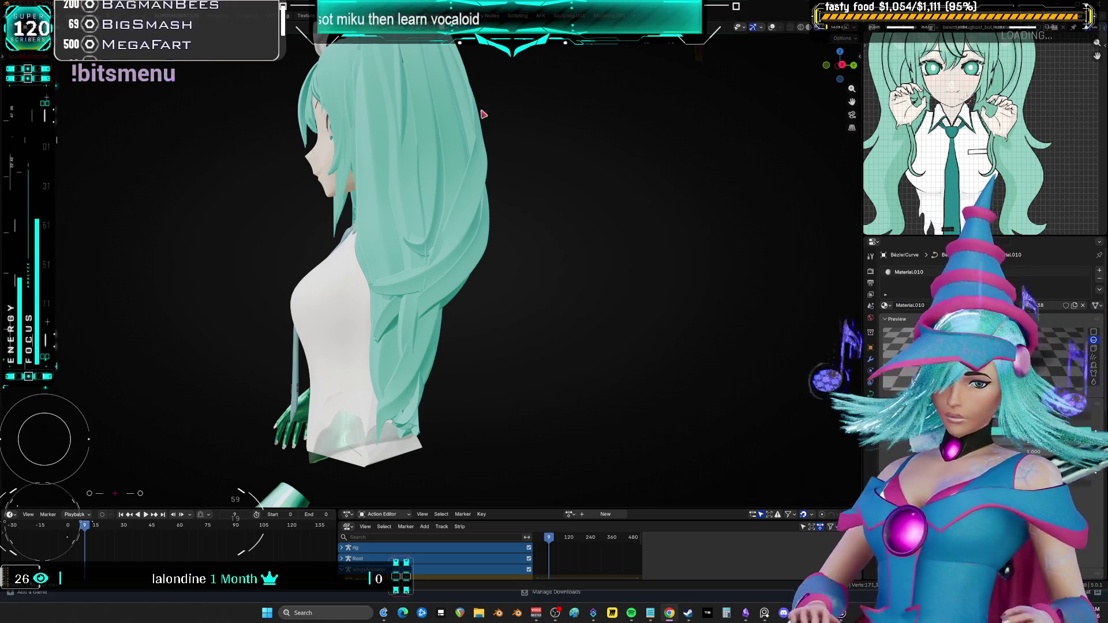
pyautogui.moveTo(624, 296); pyautogui.dragTo(679, 296, button='middle')
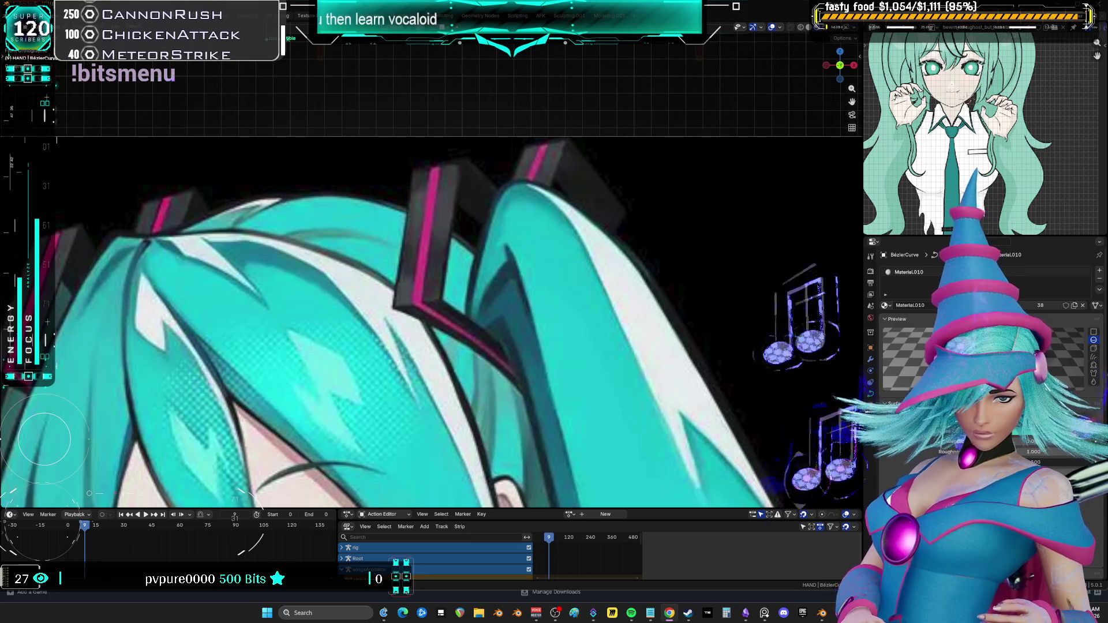
# Select the right magenta headpiece and shrink it in Edit Mode
pyautogui.scroll(-10, 510, 230)
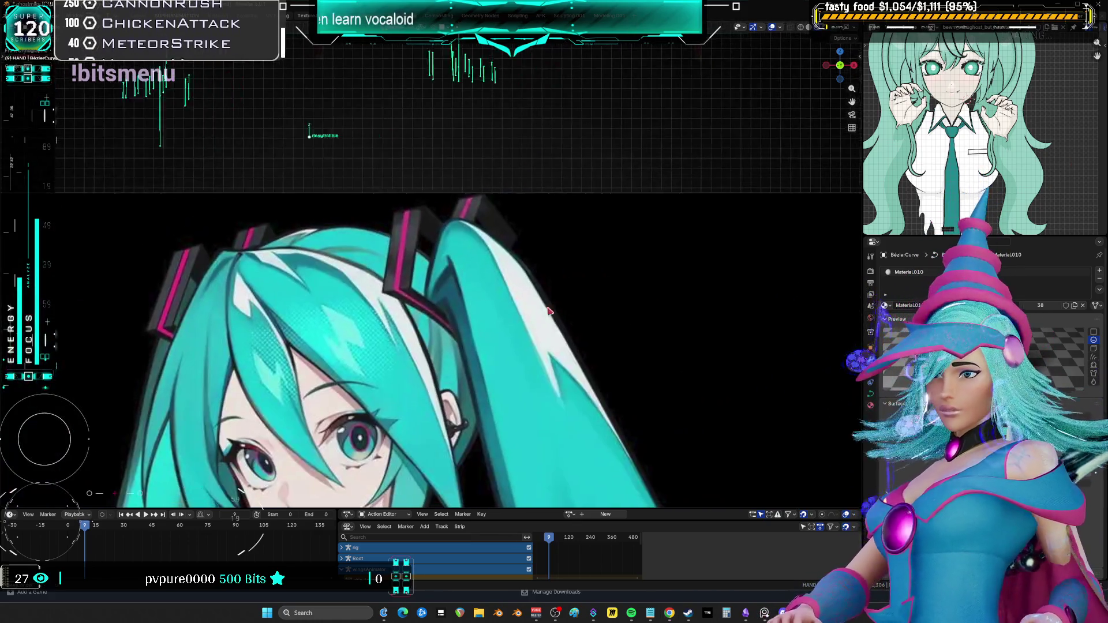
pyautogui.moveTo(445, 255)
pyautogui.mouseDown(button='middle')
pyautogui.moveTo(509, 255)
pyautogui.moveTo(390, 265)
pyautogui.moveTo(575, 323)
pyautogui.moveTo(470, 299)
pyautogui.moveTo(615, 278)
pyautogui.mouseUp(button='middle')
pyautogui.press('Tab')
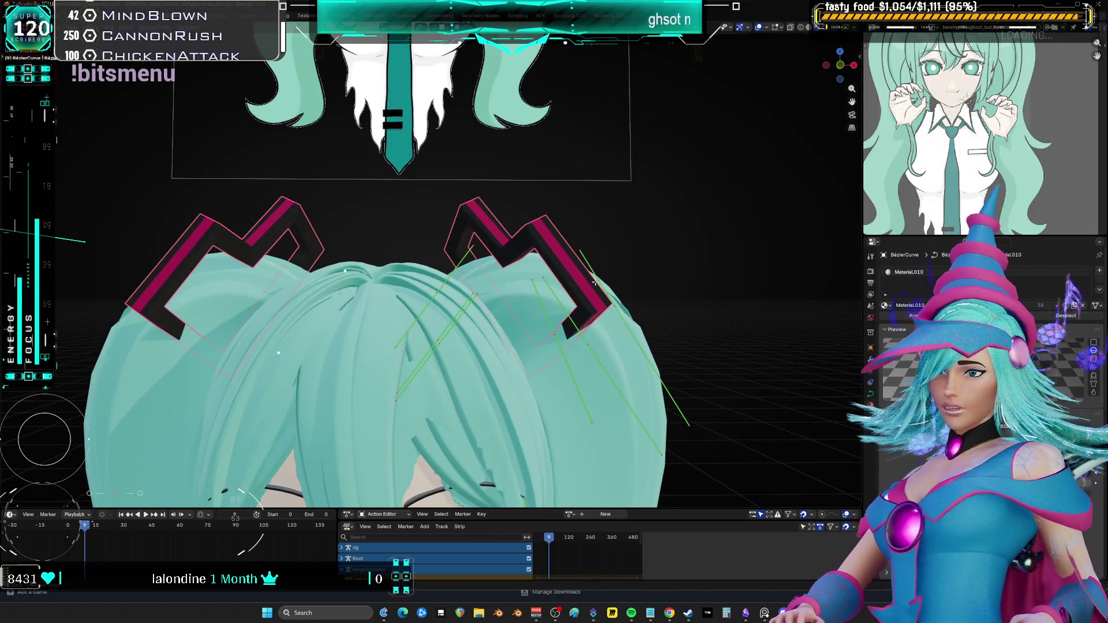
pyautogui.click(595, 285)
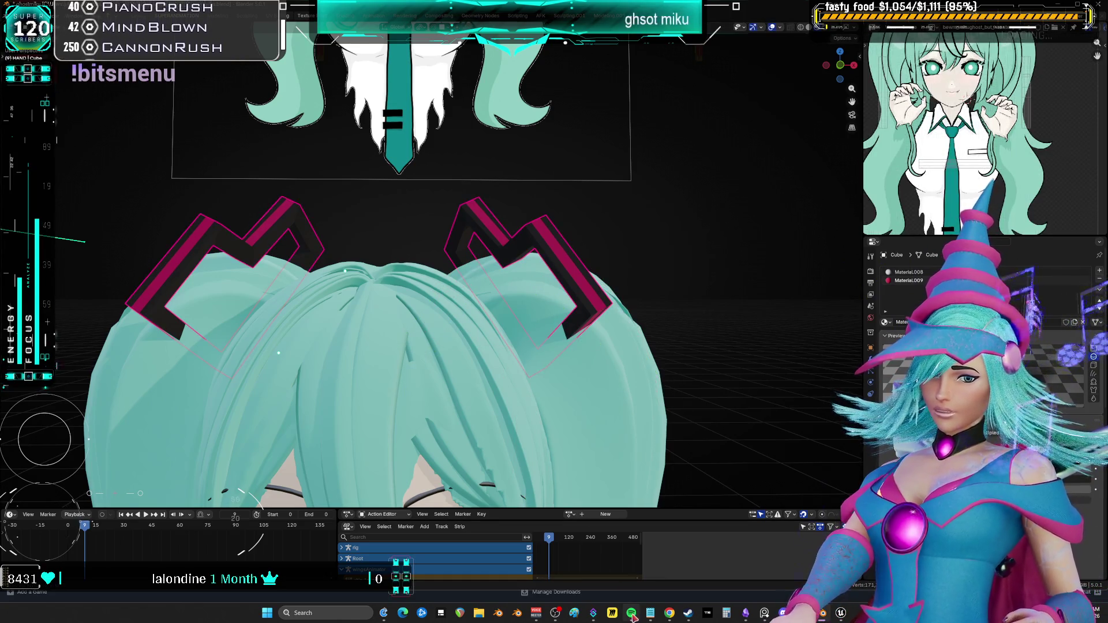
pyautogui.moveTo(632, 616)
pyautogui.press('Tab')
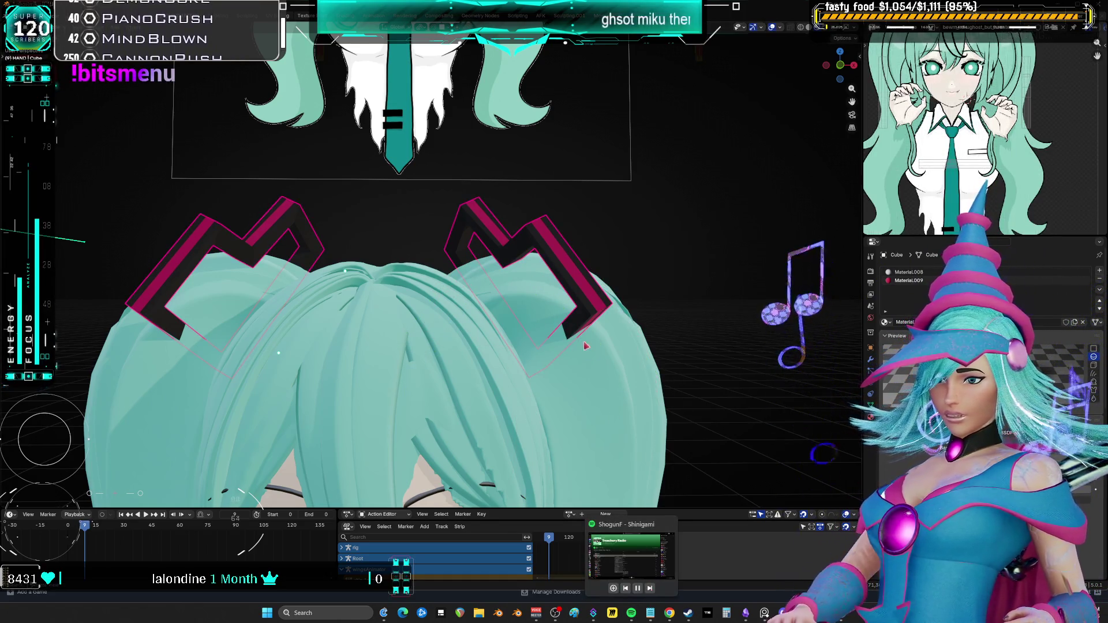
pyautogui.press('s')
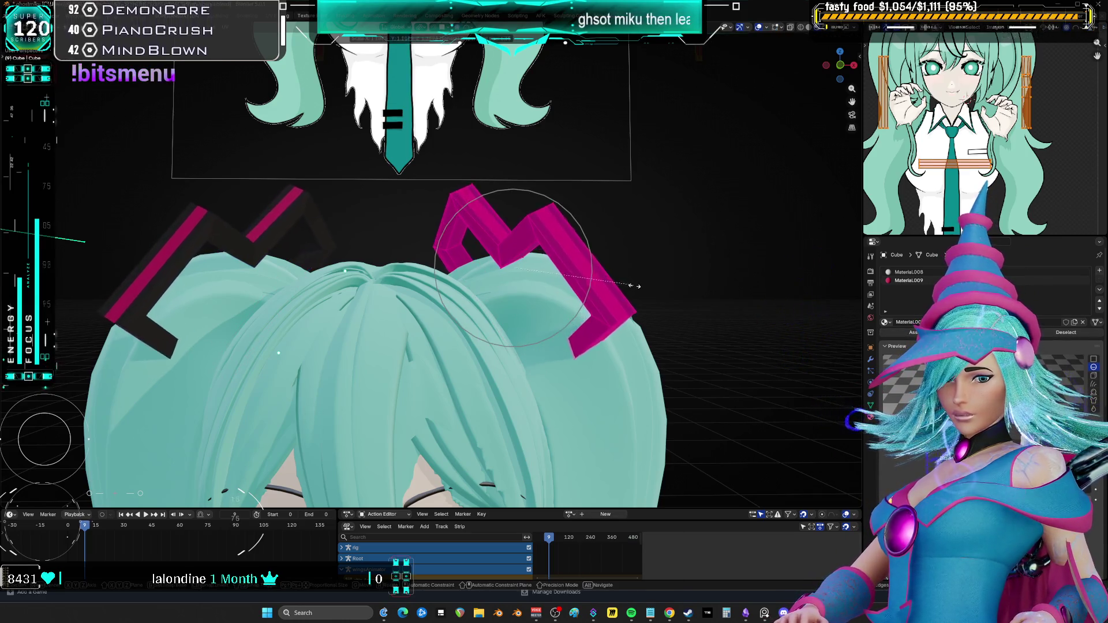
pyautogui.click(628, 288)
# Move the headpiece, rotate it -3.2 degrees, and reposition it
pyautogui.press('g')
pyautogui.moveTo(628, 288)
pyautogui.mouseDown(button='middle')
pyautogui.moveTo(663, 329)
pyautogui.moveTo(657, 347)
pyautogui.moveTo(682, 353)
pyautogui.moveTo(676, 247)
pyautogui.moveTo(694, 260)
pyautogui.mouseUp(button='middle')
pyautogui.click(657, 346)
pyautogui.press('r')
pyautogui.click(682, 354)
pyautogui.press('g')
pyautogui.click(679, 249)
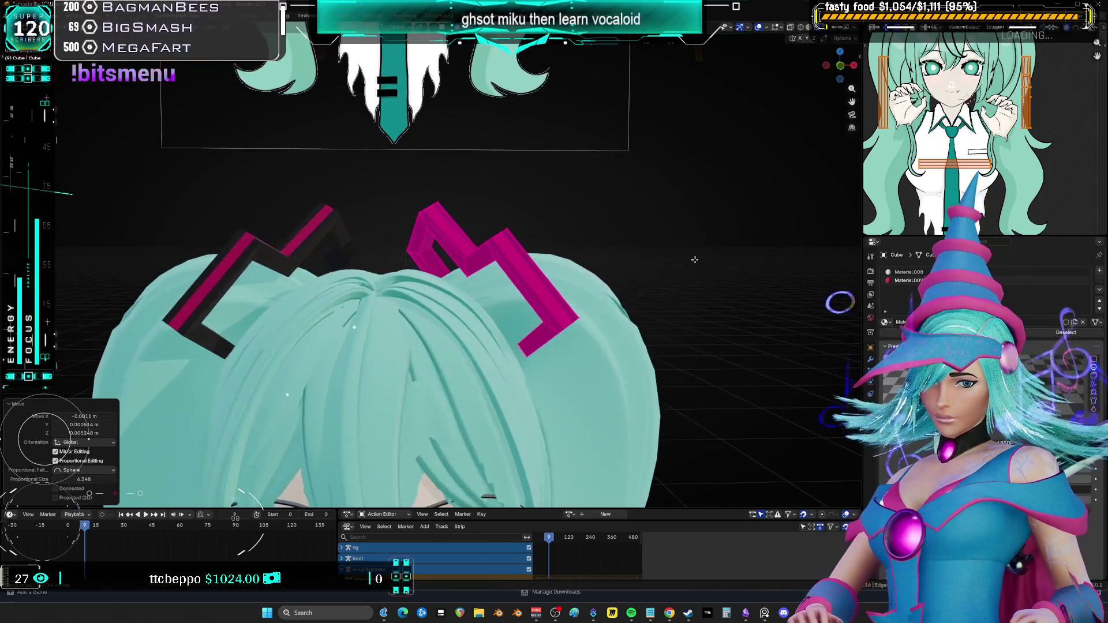
# In front view, rotate the headpieces -19.4 degrees around Z and raise them up and right
pyautogui.press('KP_1')
pyautogui.scroll(-5, 490, 328)
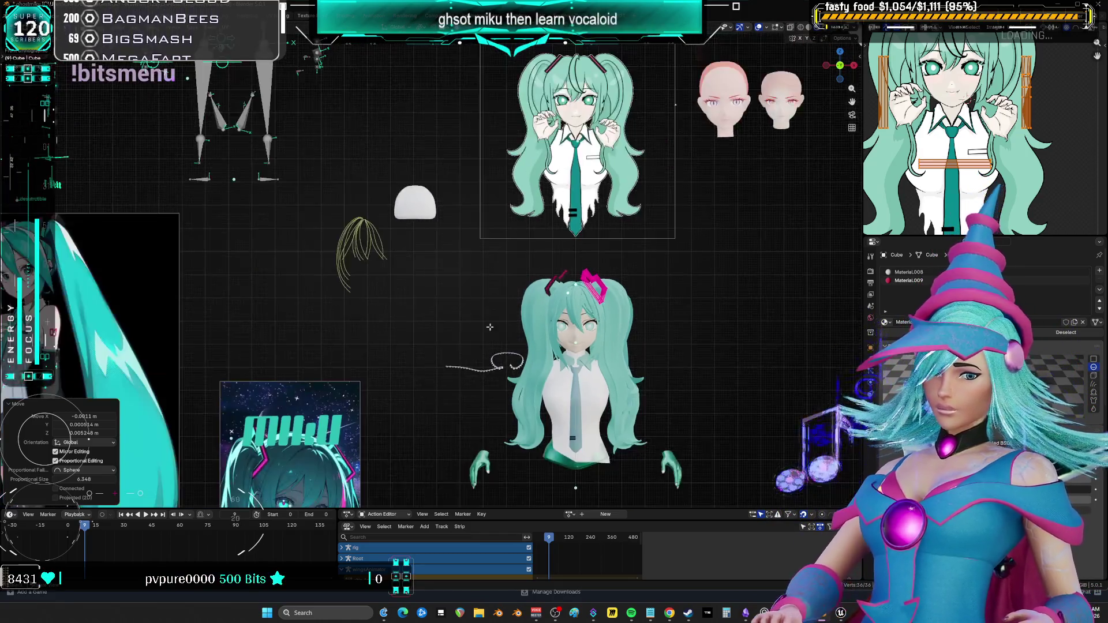
pyautogui.press('KP_Decimal')
pyautogui.press('r')
pyautogui.press('z')
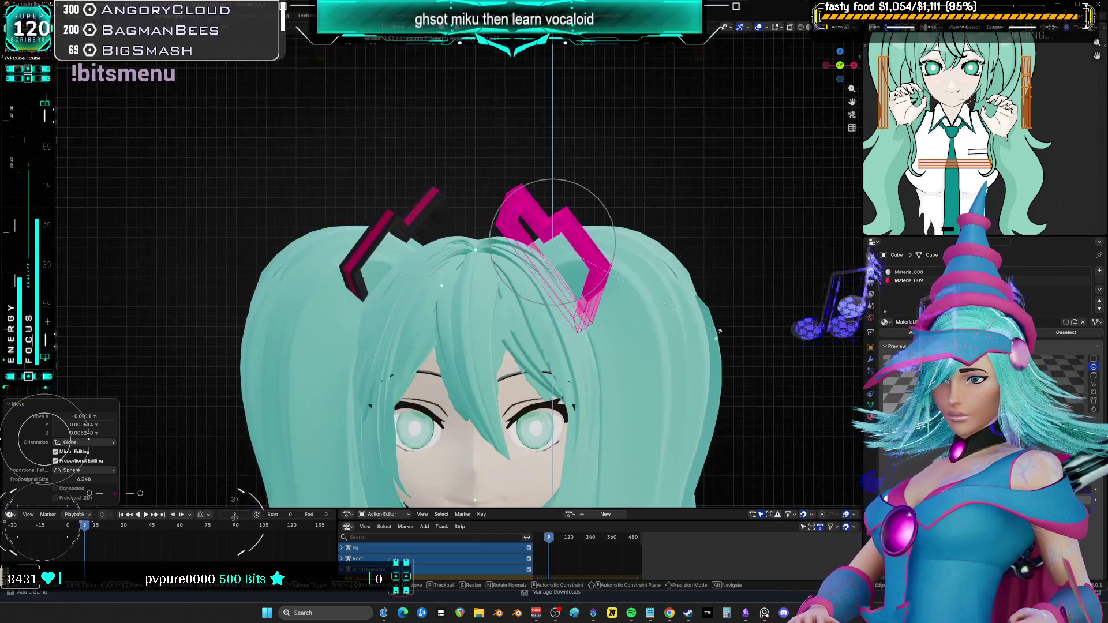
pyautogui.click(722, 267)
pyautogui.press('g')
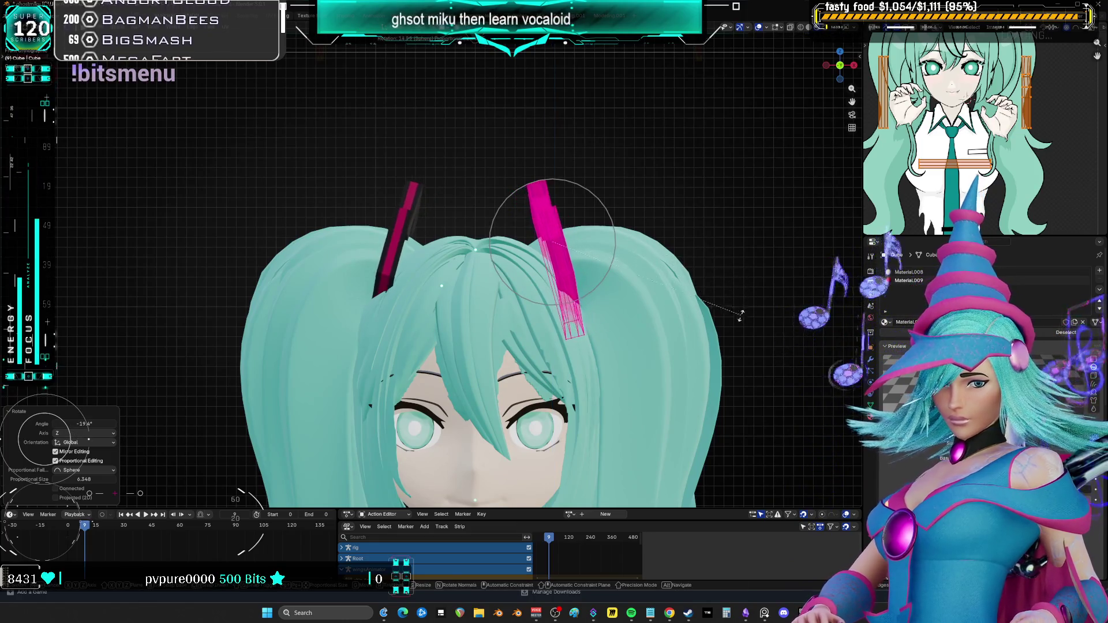
pyautogui.click(758, 339)
pyautogui.moveTo(757, 339); pyautogui.dragTo(685, 330, button='middle')
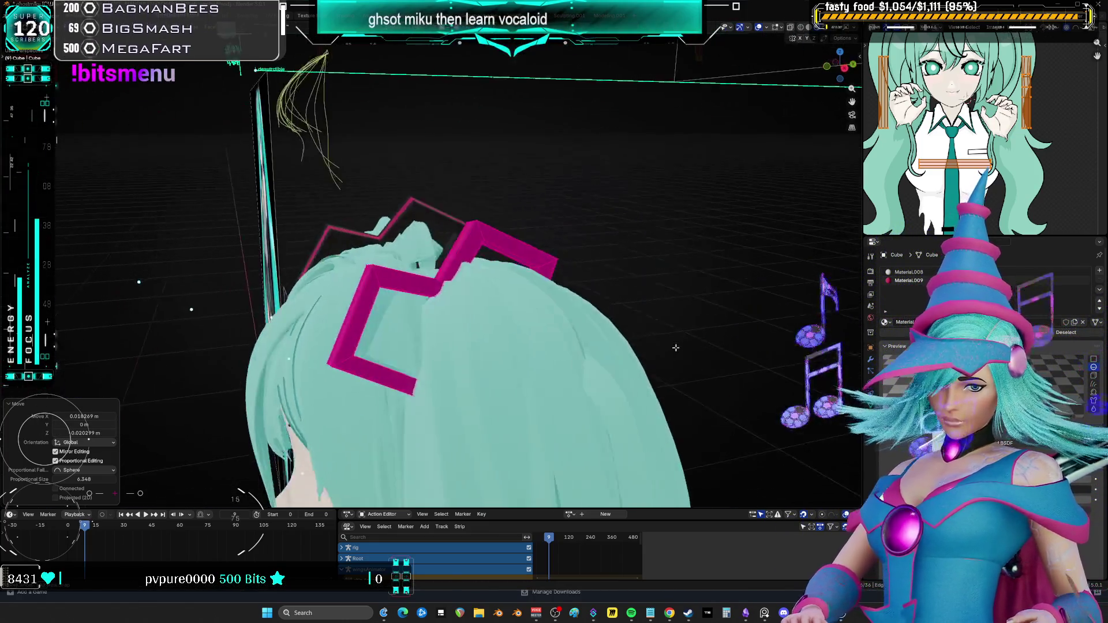
pyautogui.press('g')
pyautogui.click(695, 316)
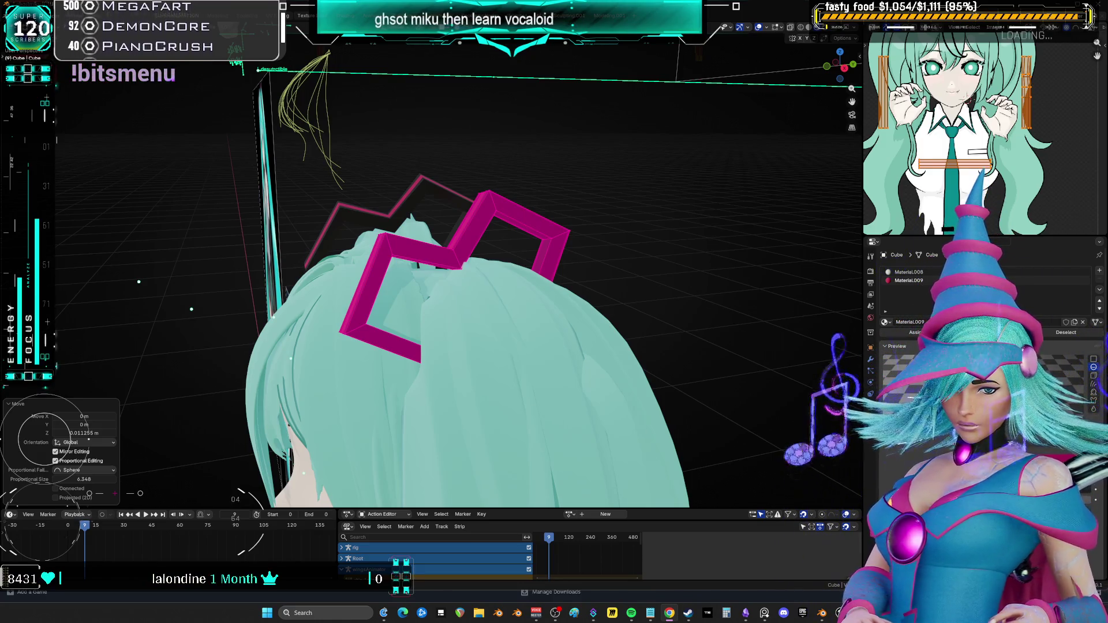
# From the straight front view, re-rotate the left pink hair clip
pyautogui.moveTo(300, 214)
pyautogui.mouseDown(button='middle')
pyautogui.moveTo(542, 209)
pyautogui.moveTo(508, 243)
pyautogui.moveTo(547, 253)
pyautogui.moveTo(604, 247)
pyautogui.moveTo(161, 248)
pyautogui.moveTo(418, 265)
pyautogui.moveTo(141, 250)
pyautogui.moveTo(529, 231)
pyautogui.moveTo(82, 240)
pyautogui.moveTo(522, 274)
pyautogui.moveTo(854, 283)
pyautogui.moveTo(843, 243)
pyautogui.moveTo(860, 150)
pyautogui.mouseUp(button='middle')
pyautogui.scroll(-5, 542, 209)
pyautogui.press('KP_1')
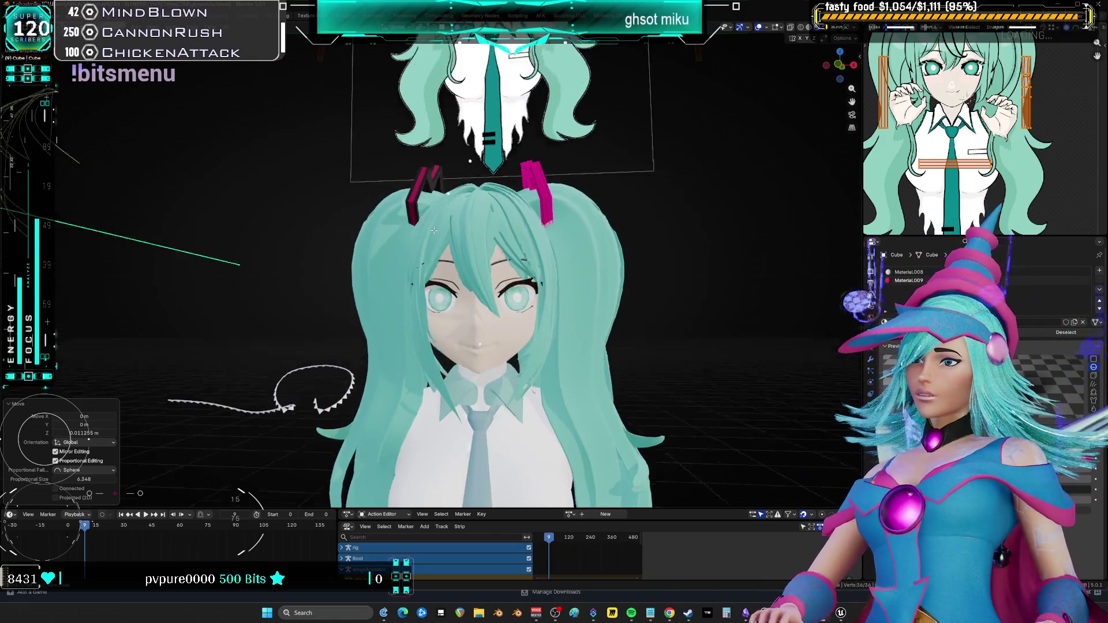
pyautogui.scroll(4, 434, 230)
pyautogui.press('r')
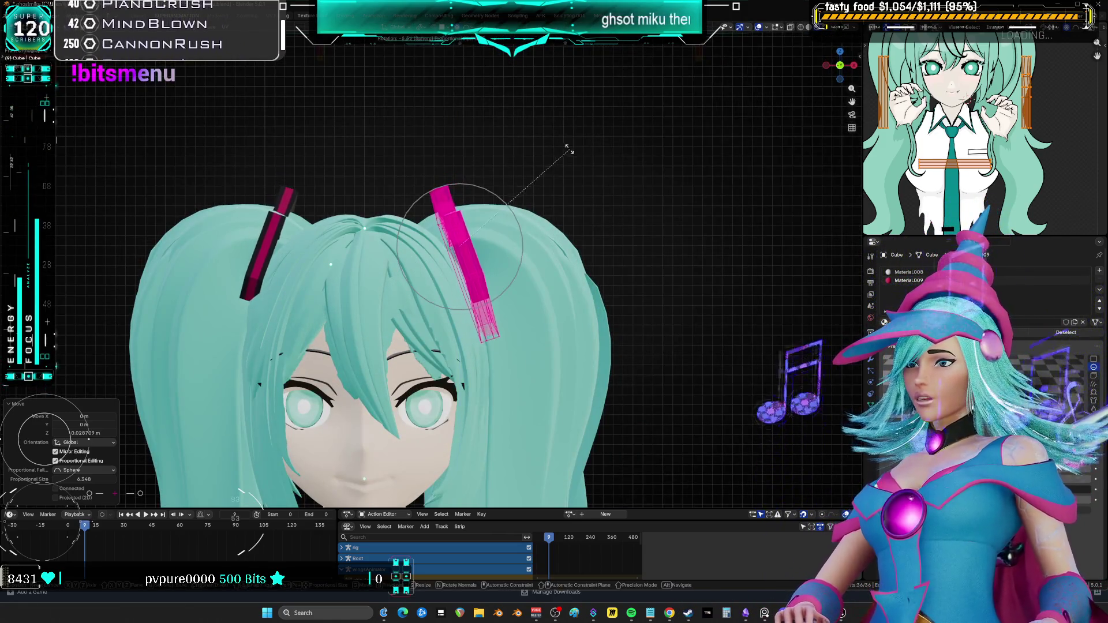
pyautogui.click(567, 148)
pyautogui.press('r')
pyautogui.click(567, 166)
# Raise the hair clip slightly, tilt it a little on the Y axis, and nudge it upward
pyautogui.moveTo(618, 208)
pyautogui.mouseDown(button='middle')
pyautogui.moveTo(547, 243)
pyautogui.moveTo(599, 242)
pyautogui.mouseUp(button='middle')
pyautogui.press('g')
pyautogui.click(547, 243)
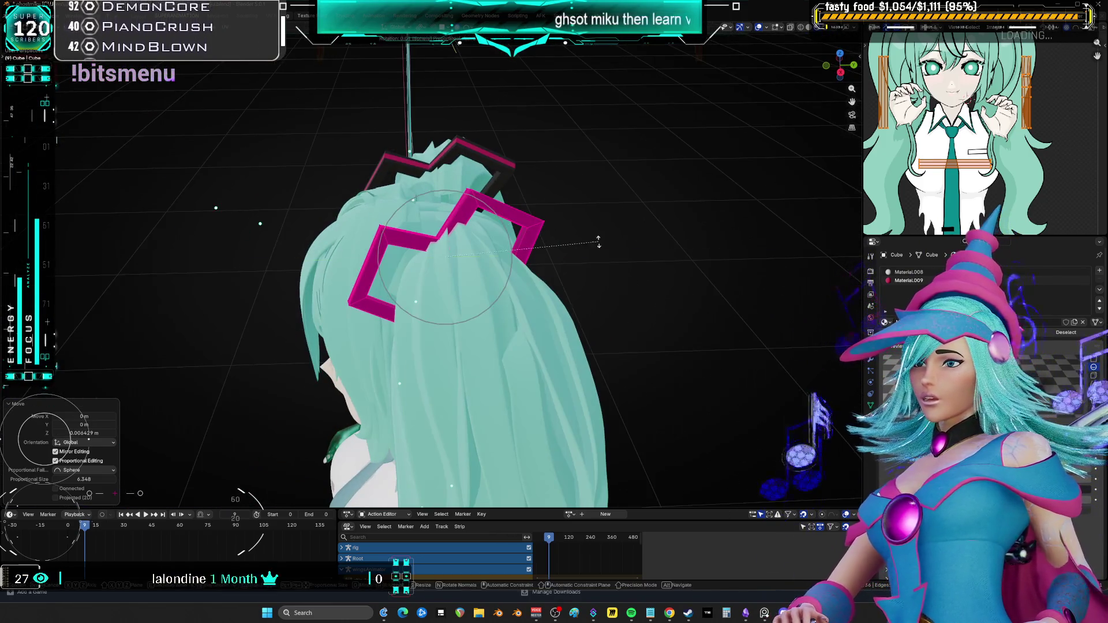
pyautogui.press('r')
pyautogui.press('y')
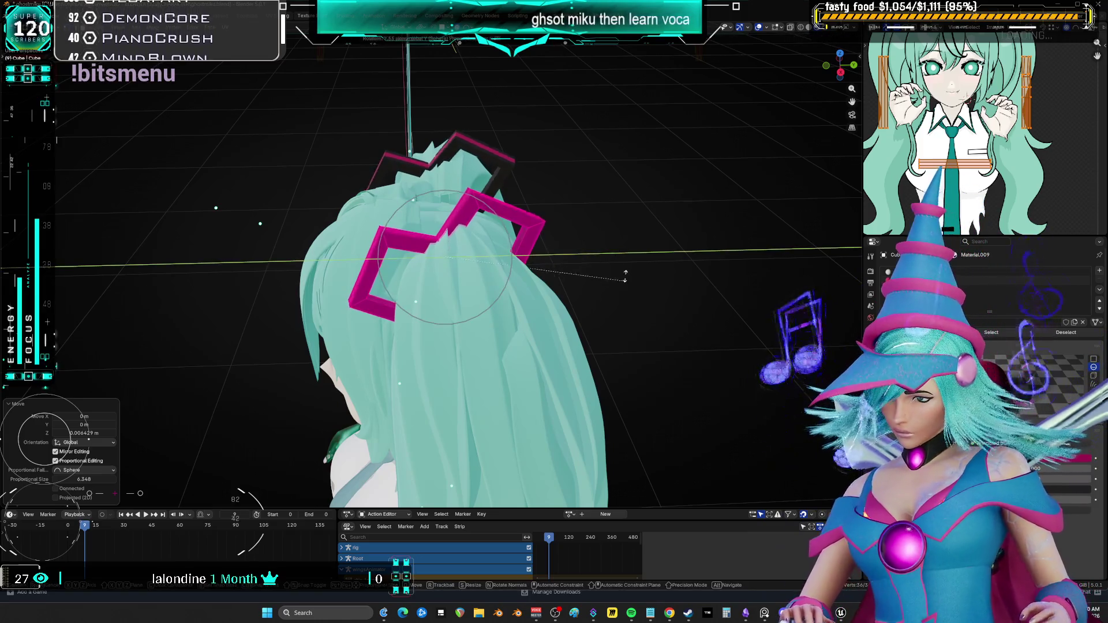
pyautogui.click(618, 257)
pyautogui.moveTo(617, 257); pyautogui.dragTo(688, 249, button='middle')
pyautogui.press('g')
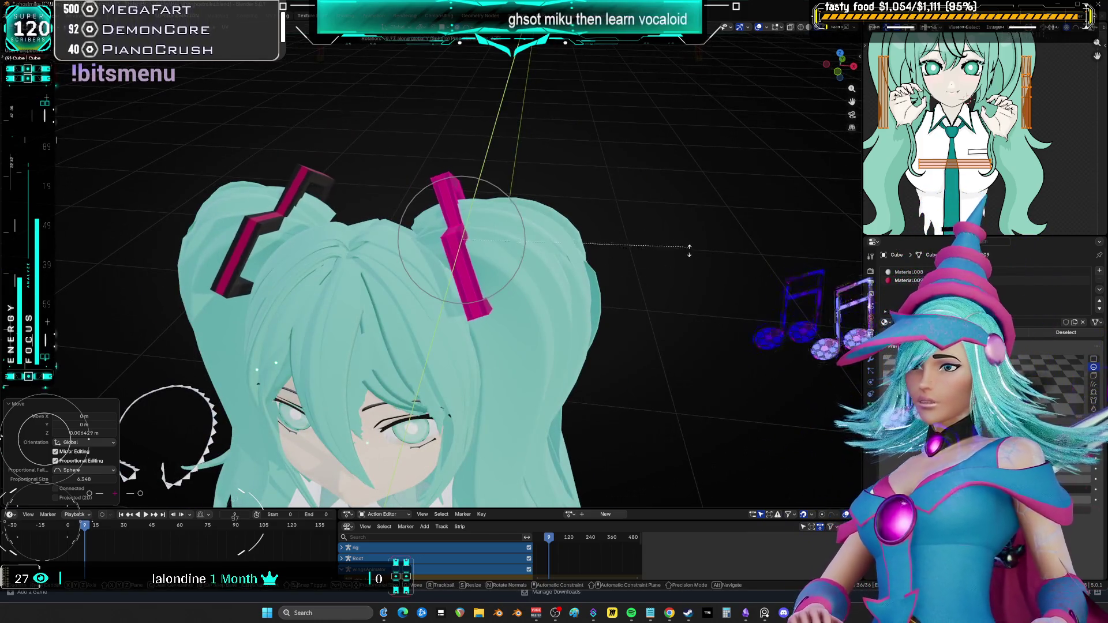
pyautogui.click(688, 248)
# Check the clip from the front, then snap to the Right Orthographic side view
pyautogui.press('KP_1')
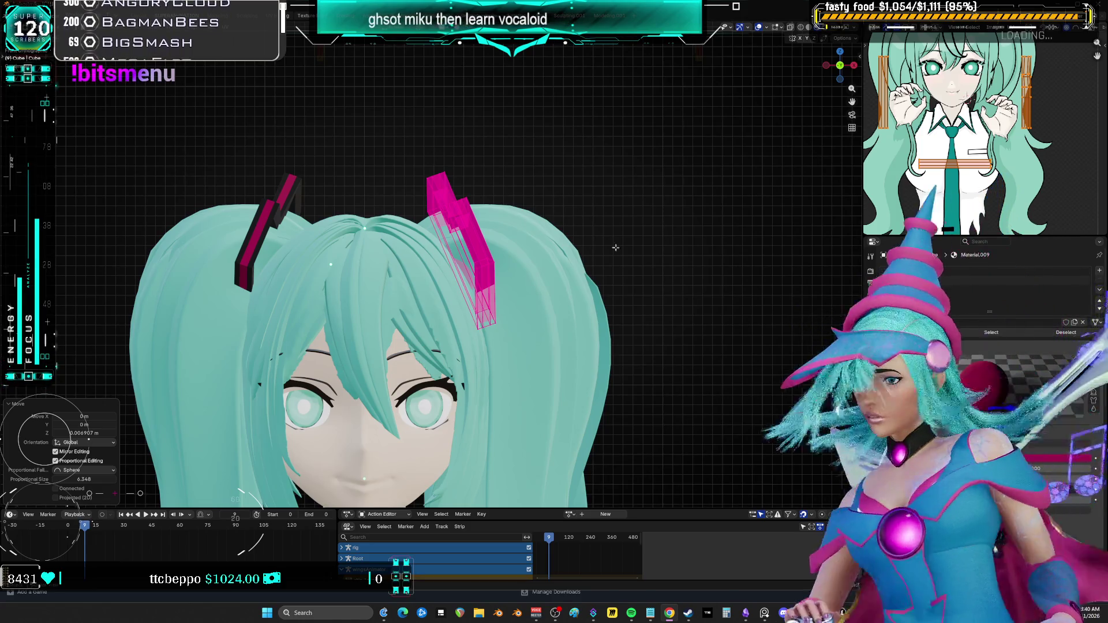
pyautogui.moveTo(404, 260); pyautogui.dragTo(631, 252, button='middle')
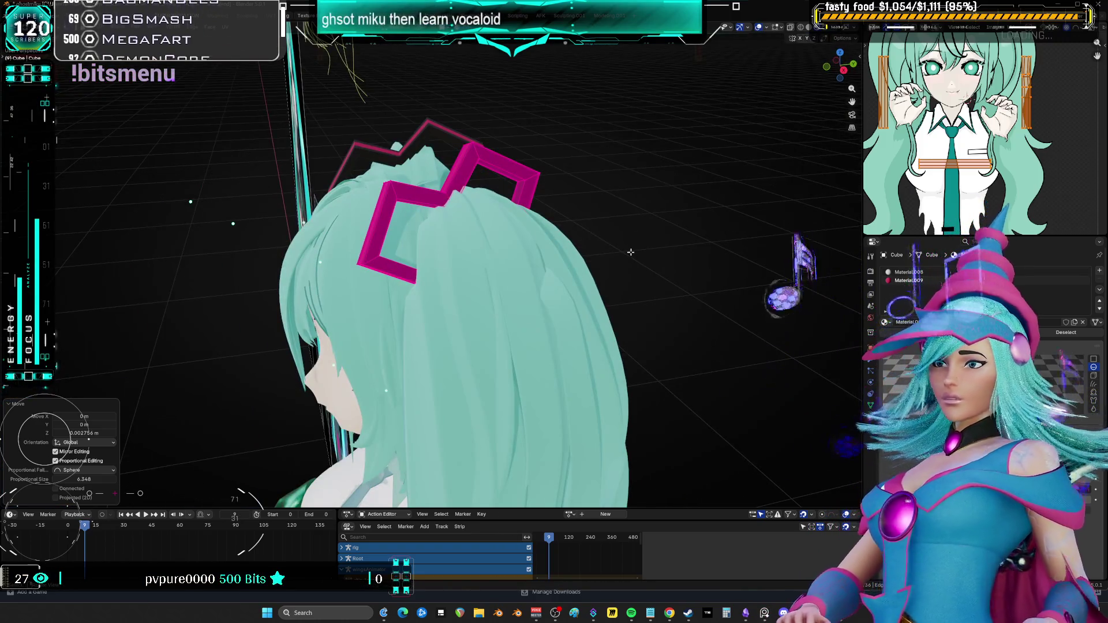
pyautogui.press('KP_3')
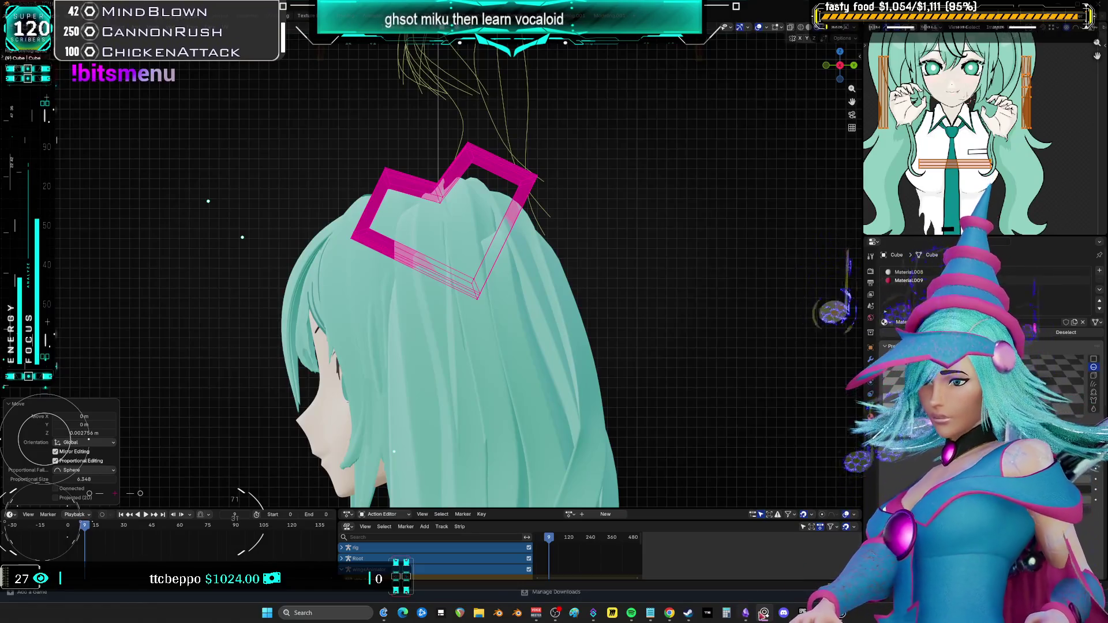
# Switch from Blender to the Obsidian stream-notes canvas from the taskbar
pyautogui.click(746, 612)
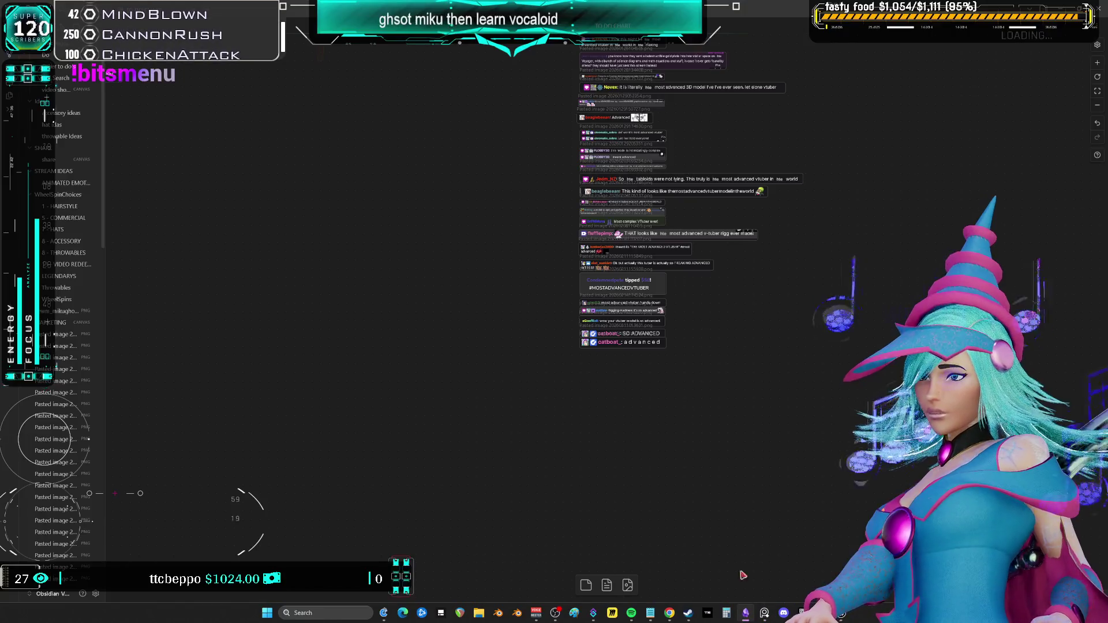
# Pan to the Miku images, drag the pasted chat screenshot card left, and deselect it
pyautogui.keyDown('ctrl'); pyautogui.scroll(-10, 502, 203); pyautogui.keyUp('ctrl')
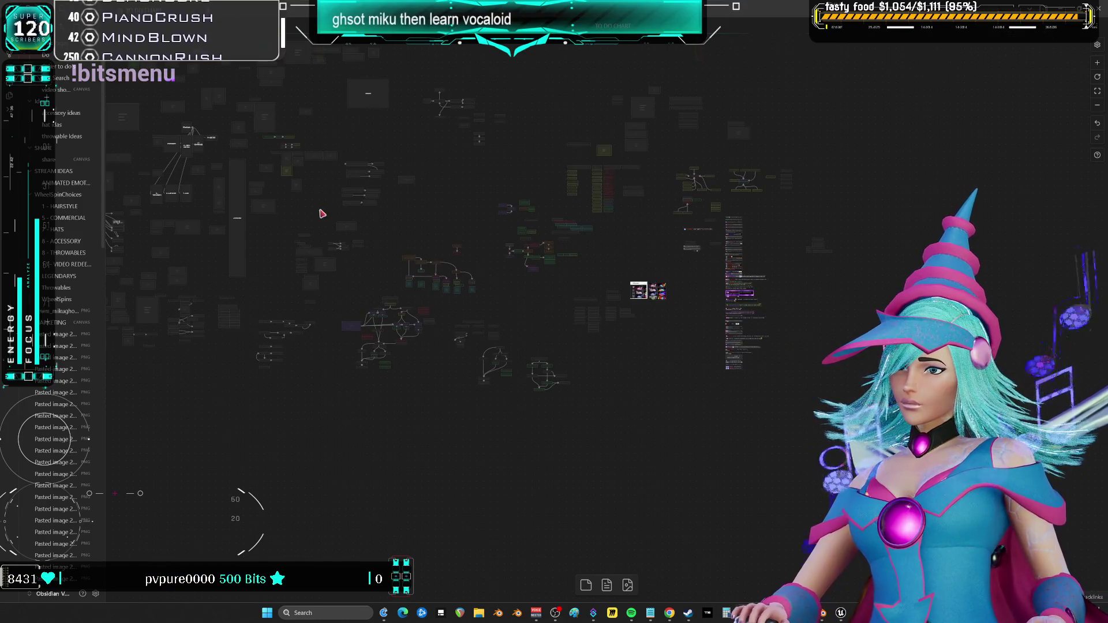
pyautogui.moveTo(319, 212); pyautogui.dragTo(719, 252)
pyautogui.keyDown('ctrl'); pyautogui.scroll(10, 542, 248); pyautogui.keyUp('ctrl')
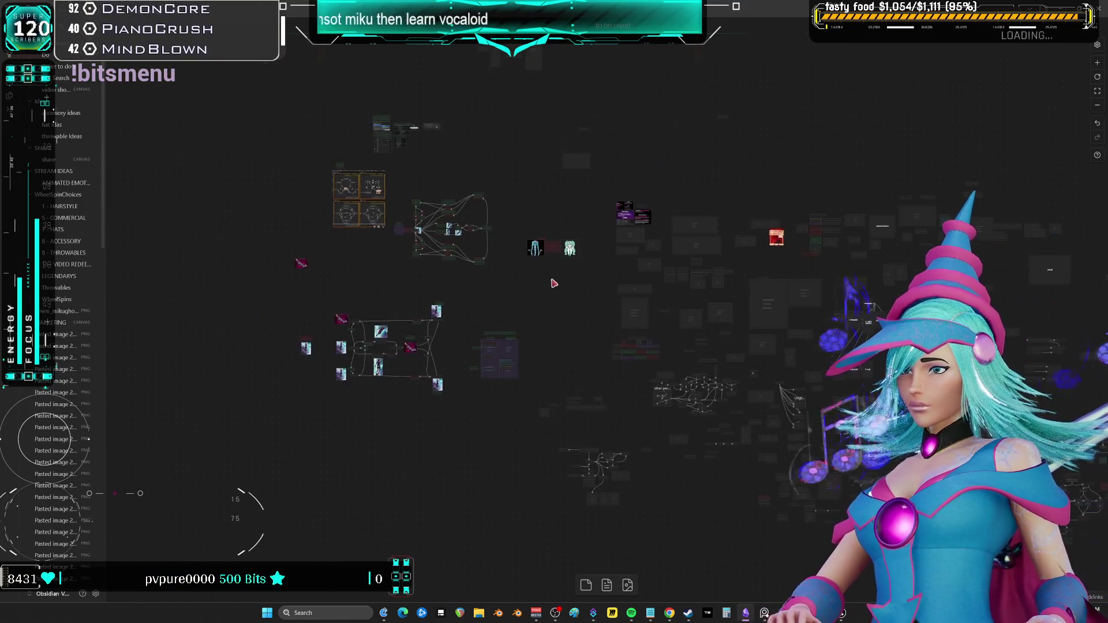
pyautogui.scroll(4, 580, 287)
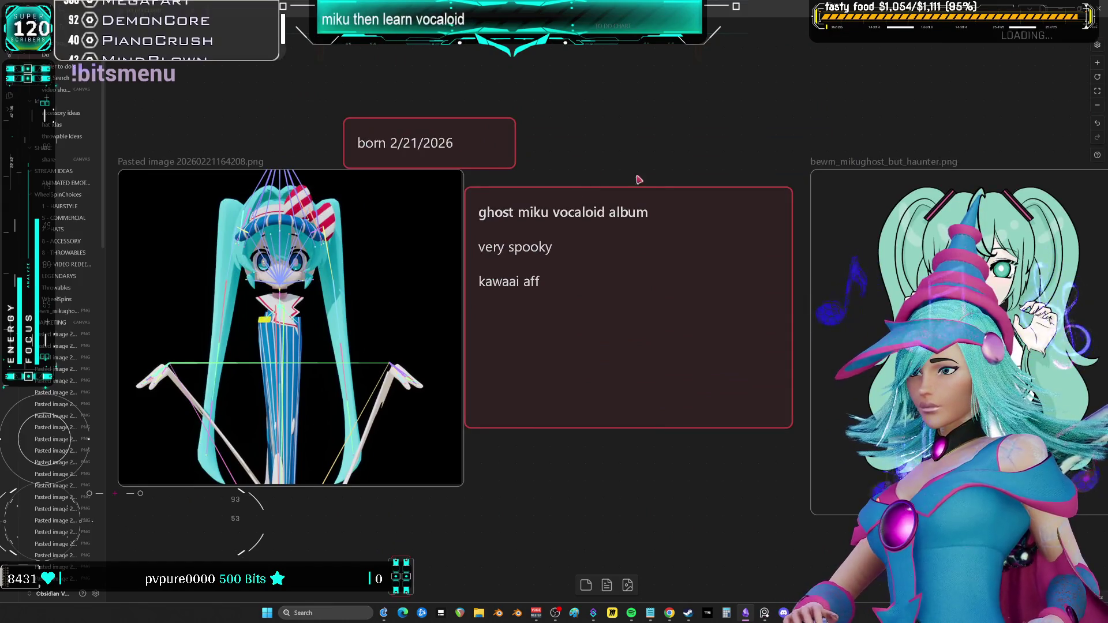
pyautogui.scroll(-2, 648, 359)
pyautogui.moveTo(718, 341); pyautogui.dragTo(578, 345)
pyautogui.click(613, 439)
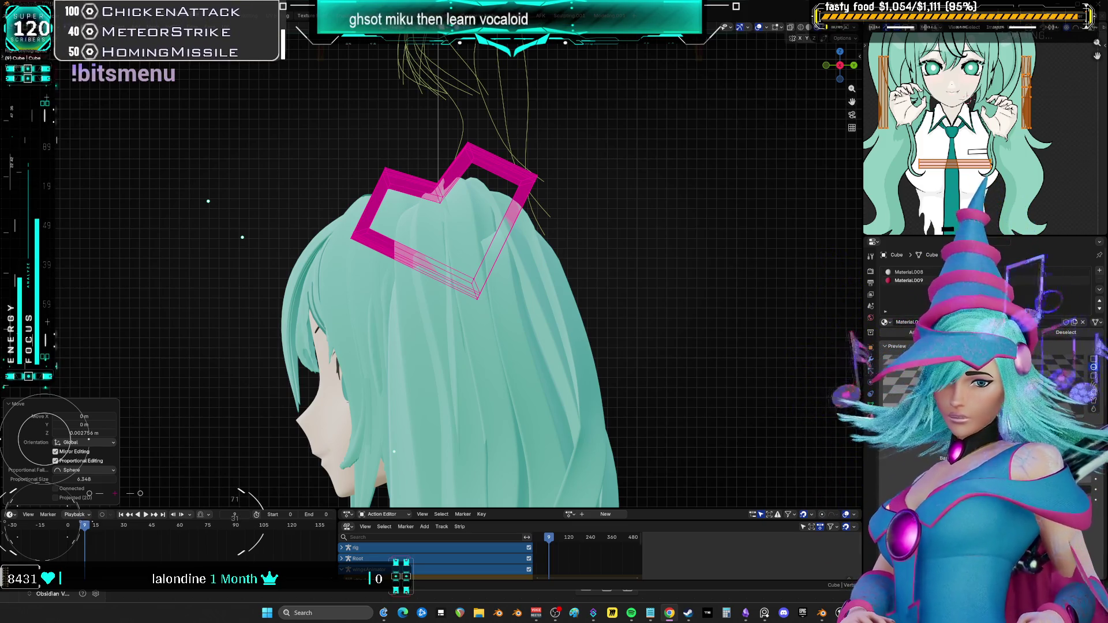
# Bring up the mode pie, then cancel an accidental move of the hair outline piece
pyautogui.moveTo(439, 323); pyautogui.dragTo(462, 330, button='middle')
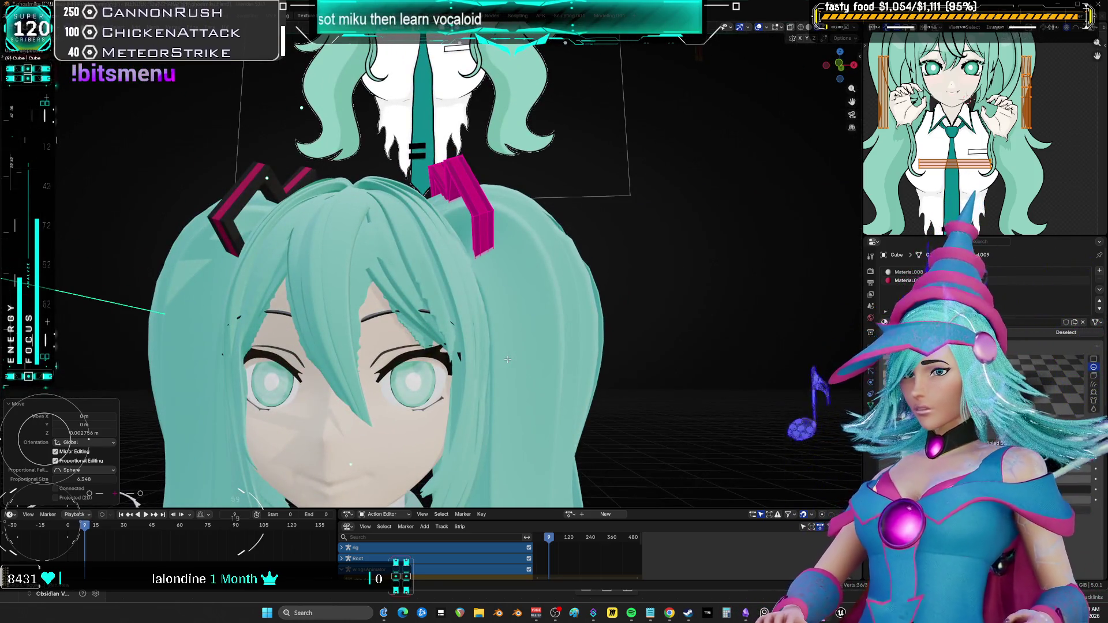
pyautogui.moveTo(508, 359)
pyautogui.mouseDown(button='middle')
pyautogui.moveTo(441, 267)
pyautogui.moveTo(457, 251)
pyautogui.mouseUp(button='middle')
pyautogui.hotkey('ctrl', 'Tab')
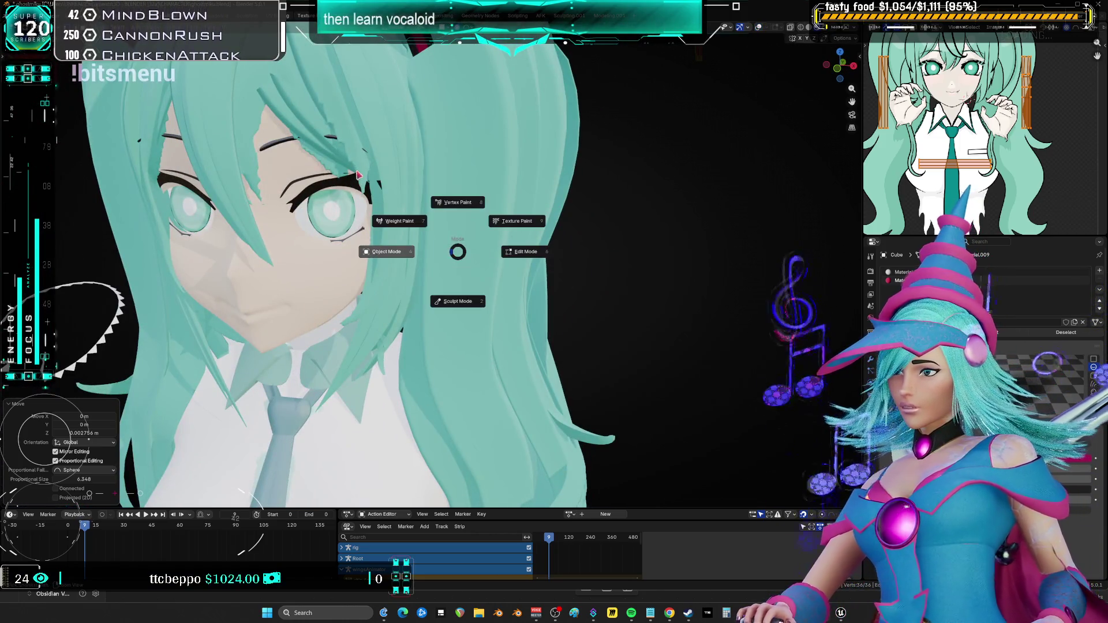
pyautogui.scroll(-5, 413, 207)
pyautogui.press('g')
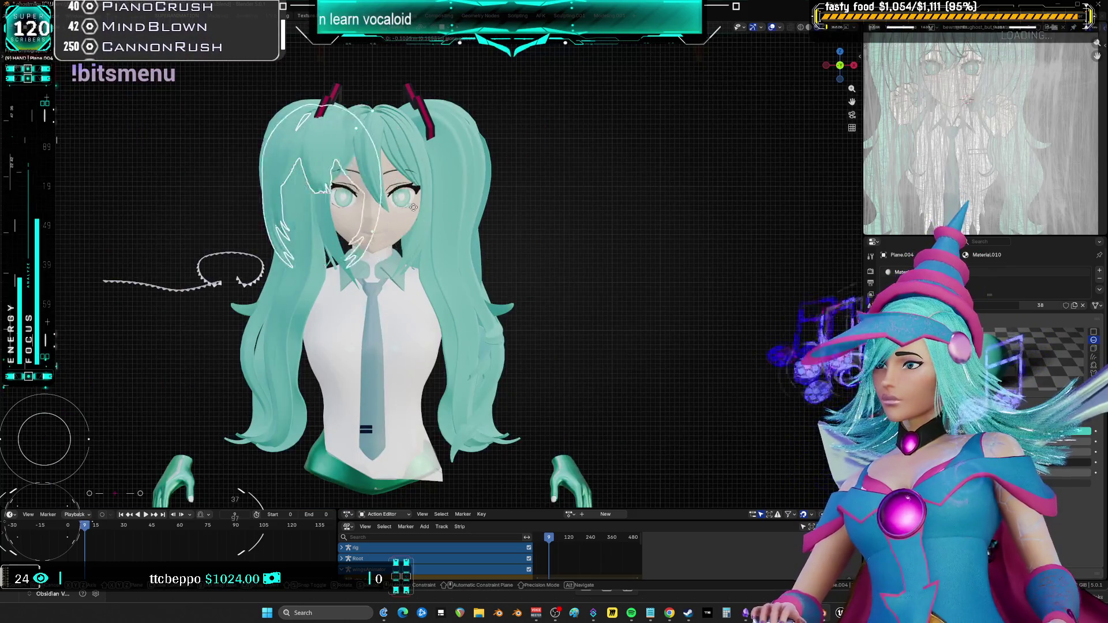
pyautogui.rightClick(471, 227)
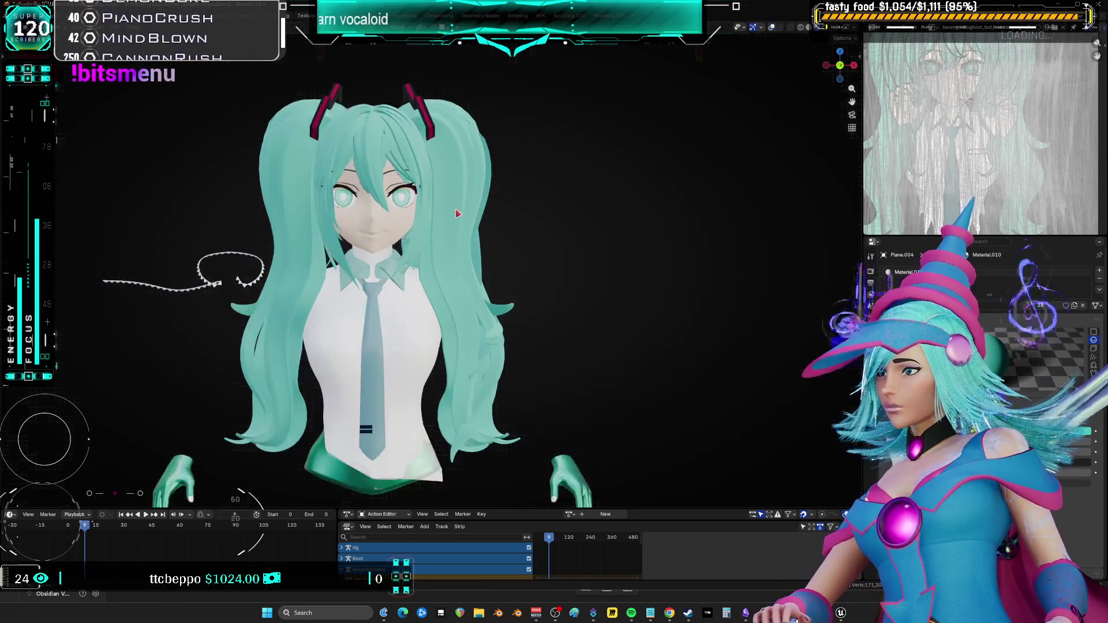
# Try Sculpt Mode on Plane.004, then choose Object Mode from the mode pie
pyautogui.moveTo(461, 213)
pyautogui.mouseDown(button='middle')
pyautogui.moveTo(514, 210)
pyautogui.moveTo(507, 190)
pyautogui.mouseUp(button='middle')
pyautogui.hotkey('ctrl', 'Tab')
pyautogui.scroll(5, 494, 231)
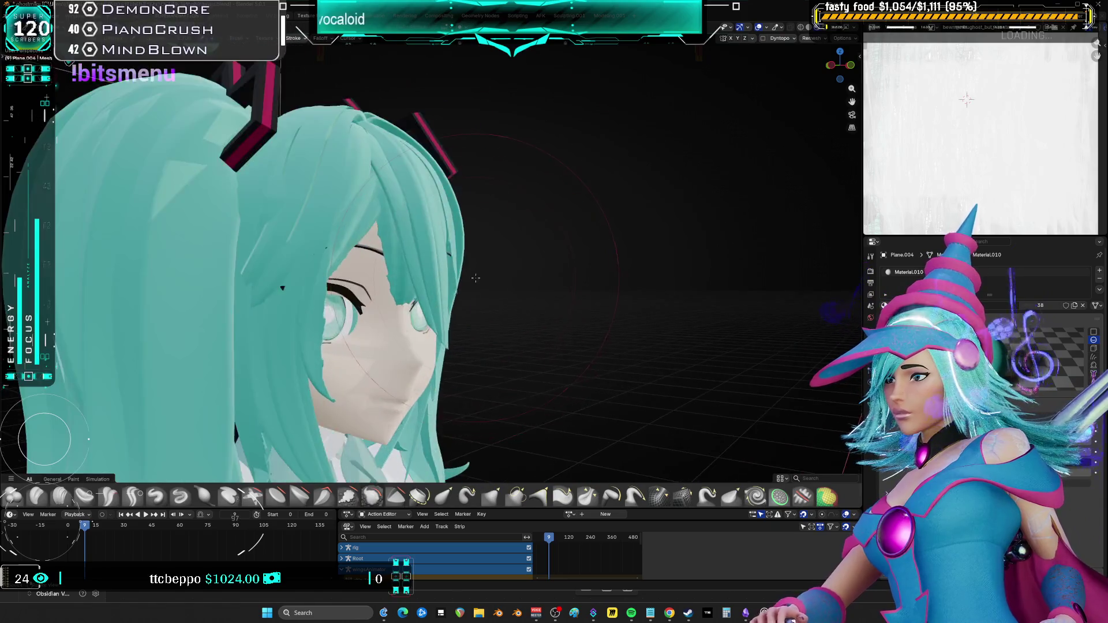
pyautogui.moveTo(494, 231)
pyautogui.mouseDown(button='middle')
pyautogui.moveTo(625, 247)
pyautogui.moveTo(565, 286)
pyautogui.mouseUp(button='middle')
pyautogui.hotkey('ctrl', 'Tab')
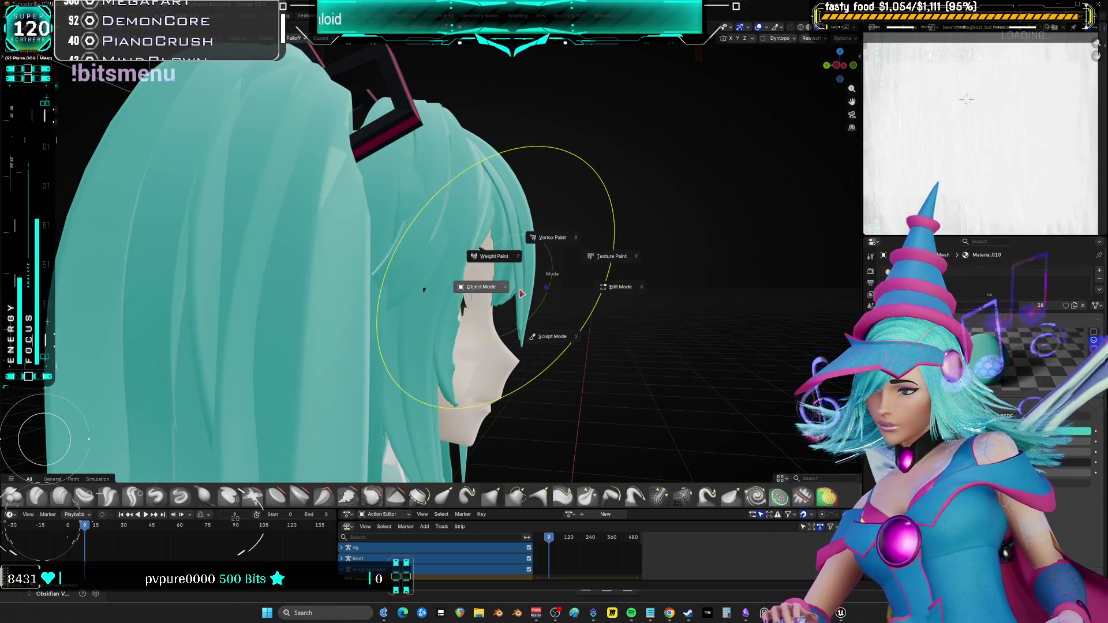
pyautogui.click(531, 289)
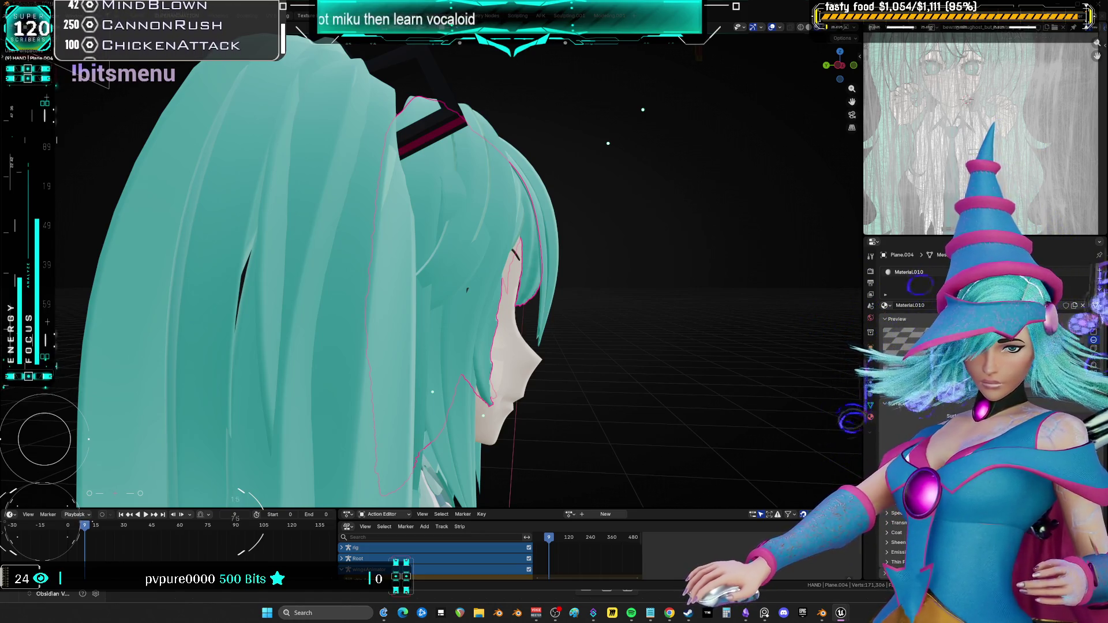
pyautogui.moveTo(583, 335)
pyautogui.mouseDown(button='middle')
pyautogui.moveTo(445, 336)
pyautogui.moveTo(542, 257)
pyautogui.moveTo(551, 210)
pyautogui.mouseUp(button='middle')
# Switch to grey Solid shading with Z and orbit to view the twin tails from behind
pyautogui.press('z')
pyautogui.click(631, 229)
pyautogui.moveTo(632, 229)
pyautogui.mouseDown(button='middle')
pyautogui.moveTo(454, 247)
pyautogui.moveTo(604, 238)
pyautogui.moveTo(566, 243)
pyautogui.moveTo(571, 262)
pyautogui.moveTo(516, 288)
pyautogui.moveTo(614, 287)
pyautogui.moveTo(554, 277)
pyautogui.mouseUp(button='middle')
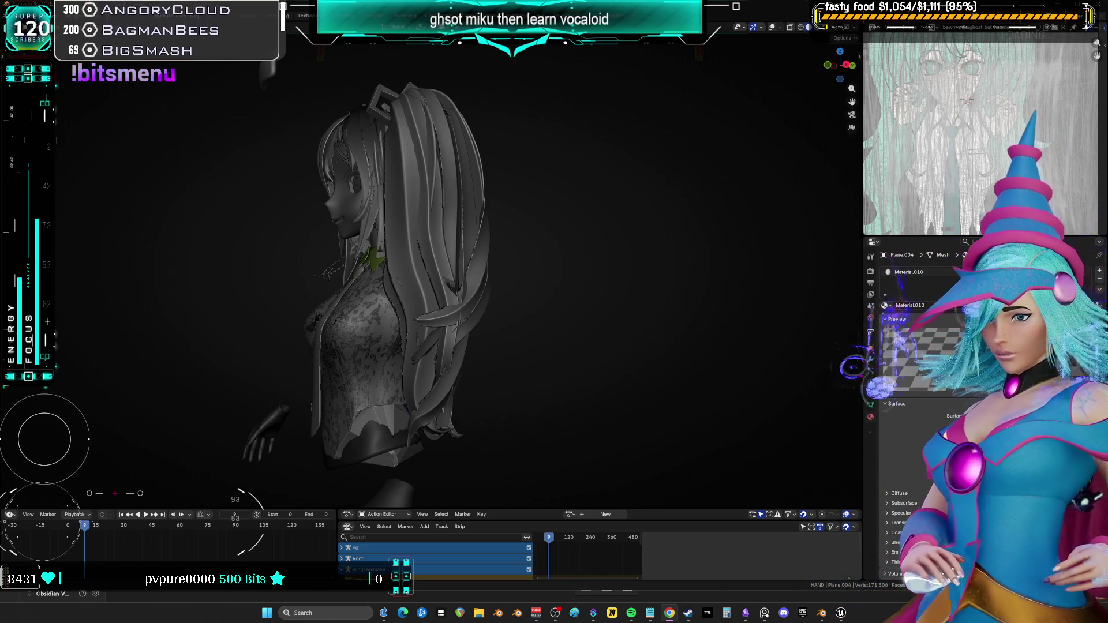
# Select a hair strand curve on the back of the hair and scale it
pyautogui.scroll(5, 430, 257)
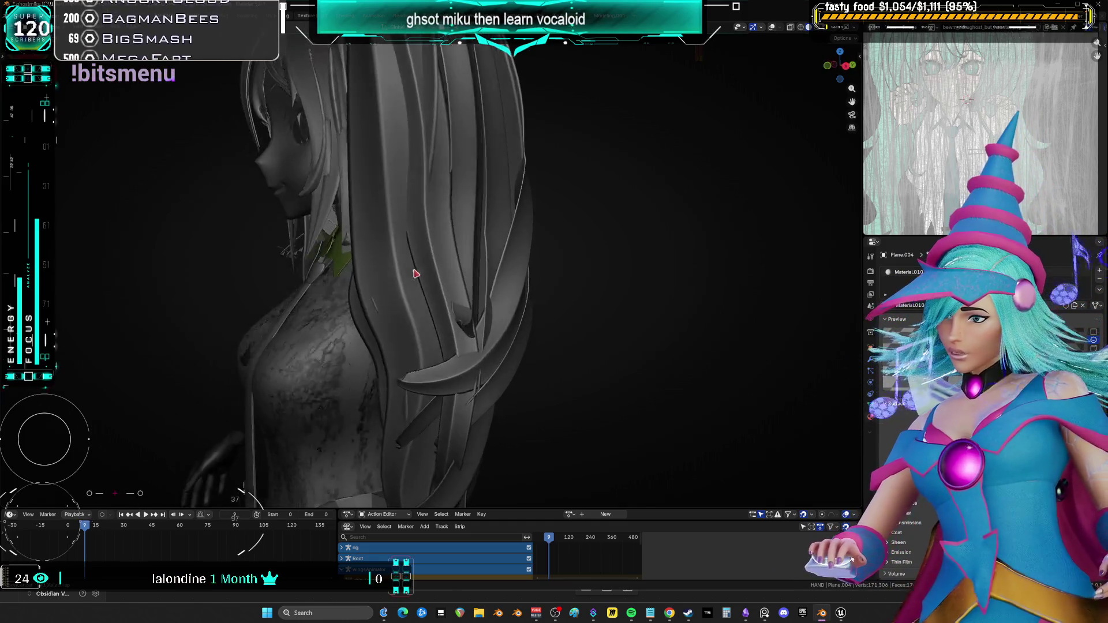
pyautogui.moveTo(415, 273); pyautogui.dragTo(448, 285, button='middle')
pyautogui.moveTo(451, 240)
pyautogui.mouseDown(button='middle')
pyautogui.moveTo(435, 240)
pyautogui.moveTo(502, 323)
pyautogui.mouseUp(button='middle')
pyautogui.click(435, 240)
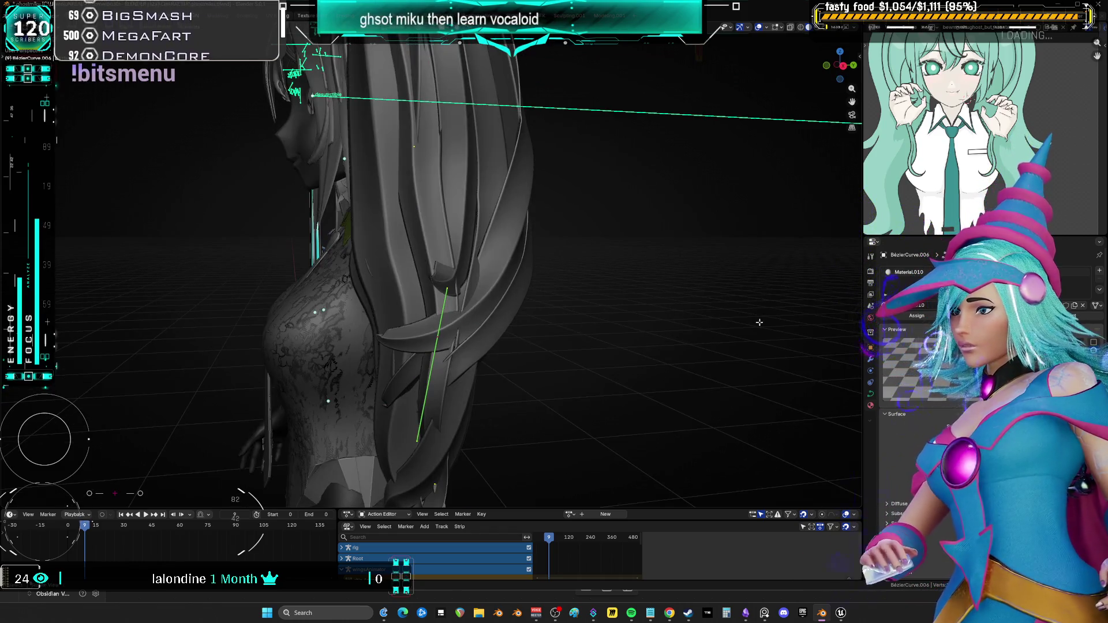
pyautogui.press('s')
pyautogui.click(637, 322)
pyautogui.moveTo(637, 321)
pyautogui.mouseDown(button='middle')
pyautogui.moveTo(695, 311)
pyautogui.moveTo(646, 287)
pyautogui.moveTo(594, 282)
pyautogui.mouseUp(button='middle')
# Rotate the strand's handle, soft-move the strand and shift its tip left
pyautogui.press('r')
pyautogui.click(496, 247)
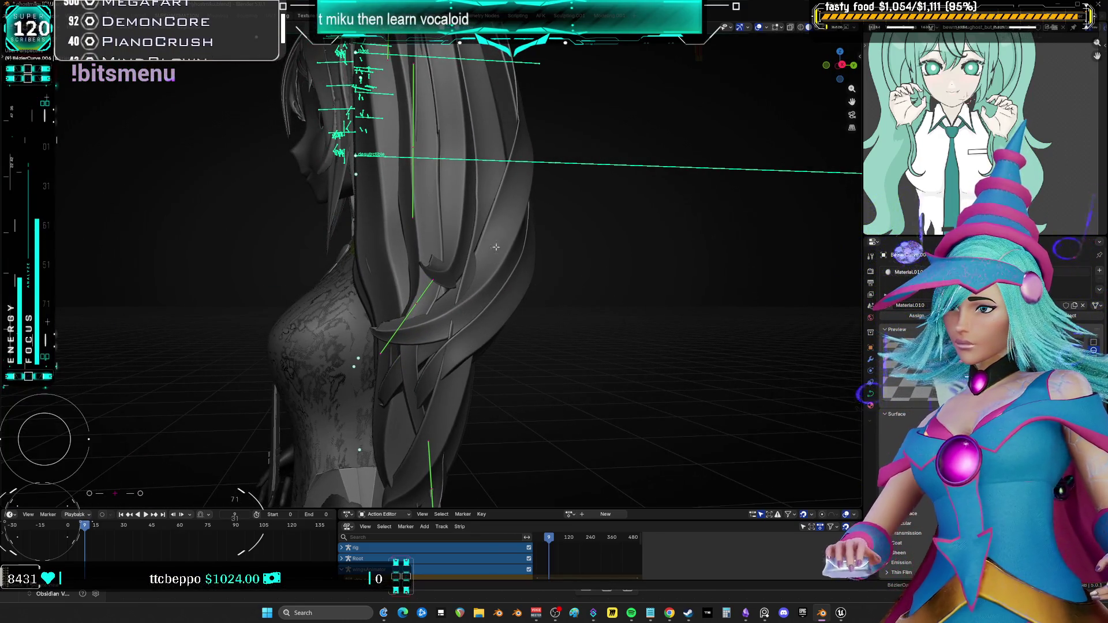
pyautogui.moveTo(419, 150)
pyautogui.mouseDown(button='middle')
pyautogui.moveTo(487, 273)
pyautogui.moveTo(545, 264)
pyautogui.mouseUp(button='middle')
pyautogui.press('g')
pyautogui.click(490, 273)
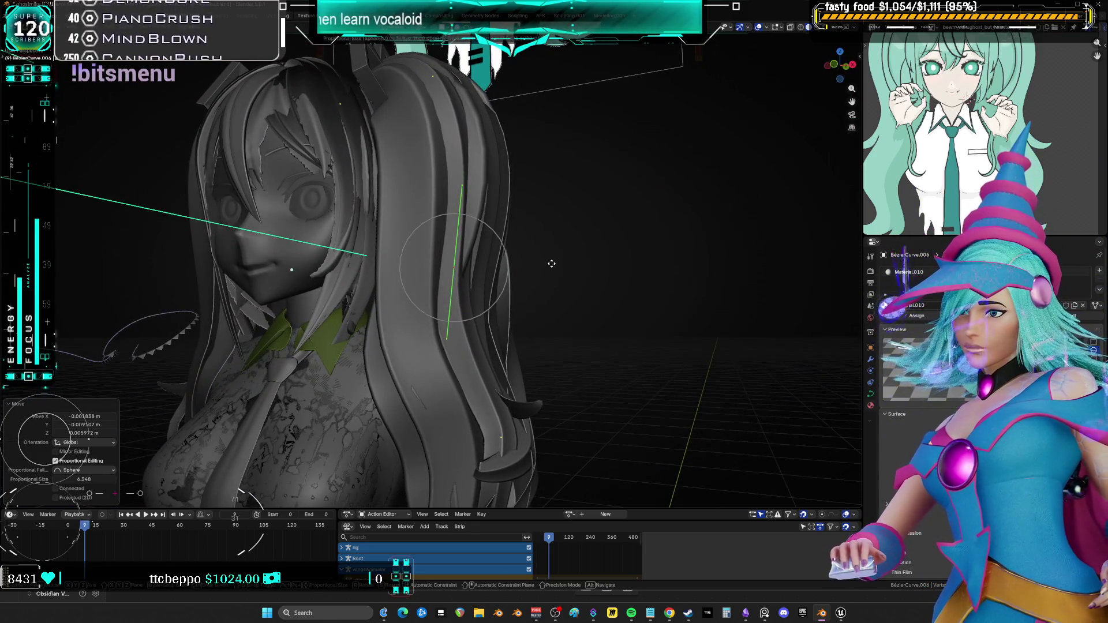
pyautogui.moveTo(542, 328); pyautogui.dragTo(469, 404, button='middle')
pyautogui.press('g')
pyautogui.click(434, 404)
# Rotate the strand handle 12.5°, rotate and scale it, then soft-move the strand tip
pyautogui.press('g')
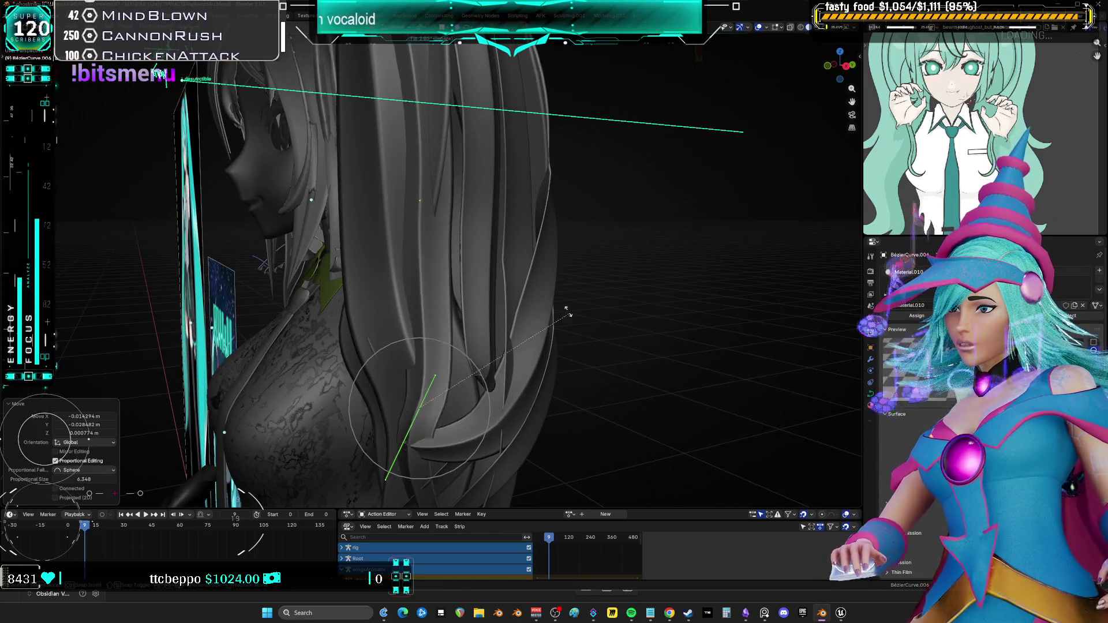
pyautogui.click(501, 259)
pyautogui.moveTo(501, 259); pyautogui.dragTo(571, 248, button='middle')
pyautogui.press('r')
pyautogui.click(641, 262)
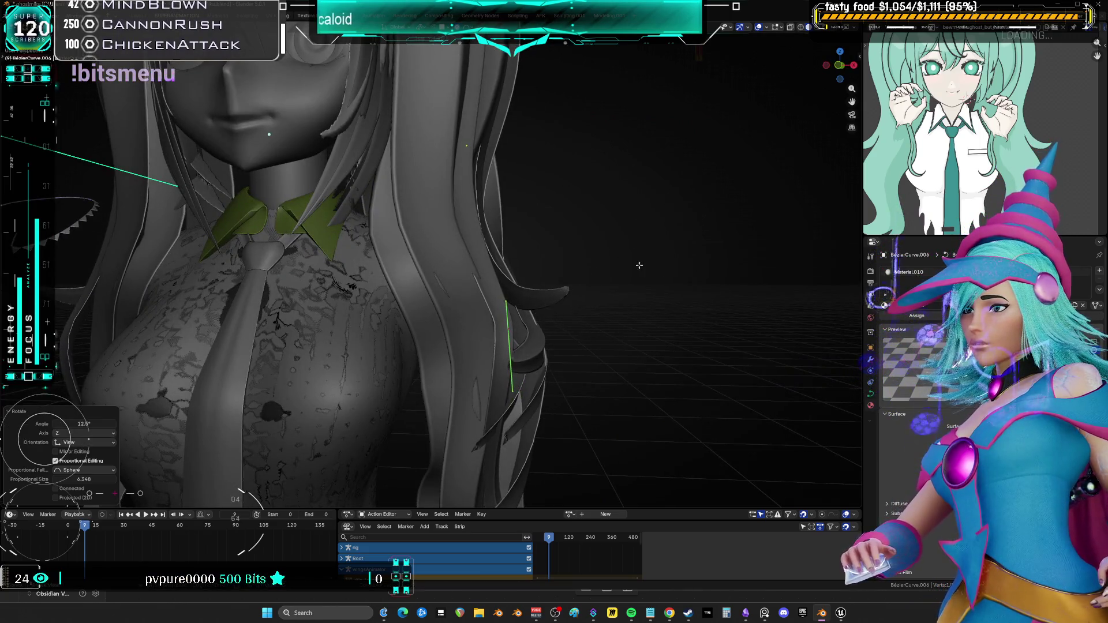
pyautogui.press('s')
pyautogui.click(803, 241)
pyautogui.moveTo(803, 241)
pyautogui.mouseDown(button='middle')
pyautogui.moveTo(635, 323)
pyautogui.moveTo(458, 432)
pyautogui.moveTo(532, 419)
pyautogui.mouseUp(button='middle')
pyautogui.press('g')
pyautogui.click(458, 432)
# Shrink the handle to 0.595, then select two other strands and move them
pyautogui.press('s')
pyautogui.click(624, 371)
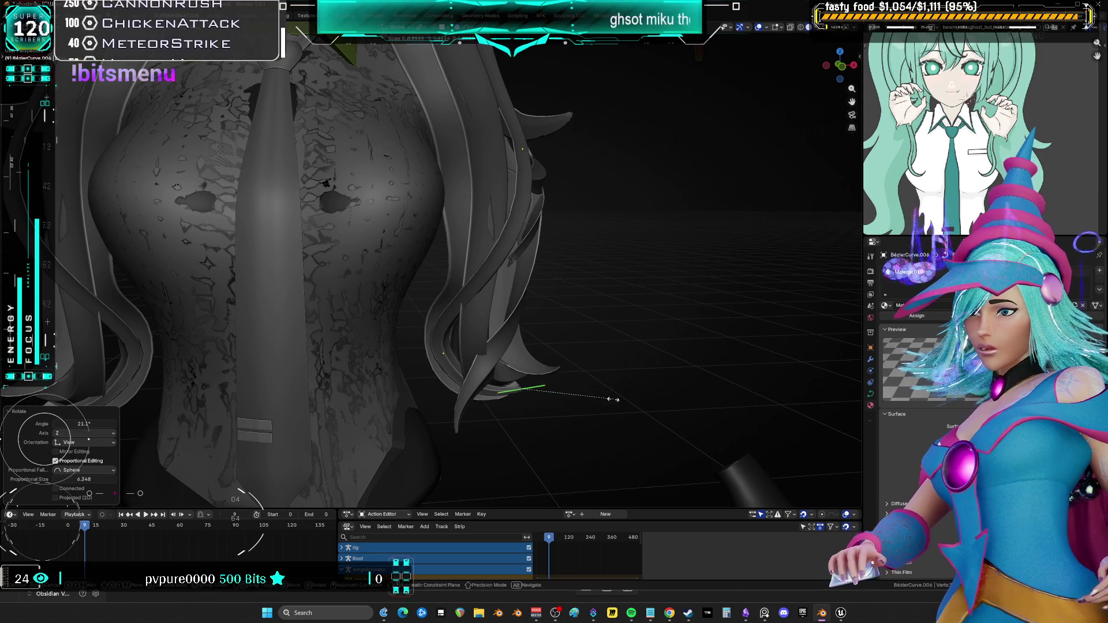
pyautogui.press('s')
pyautogui.click(441, 351)
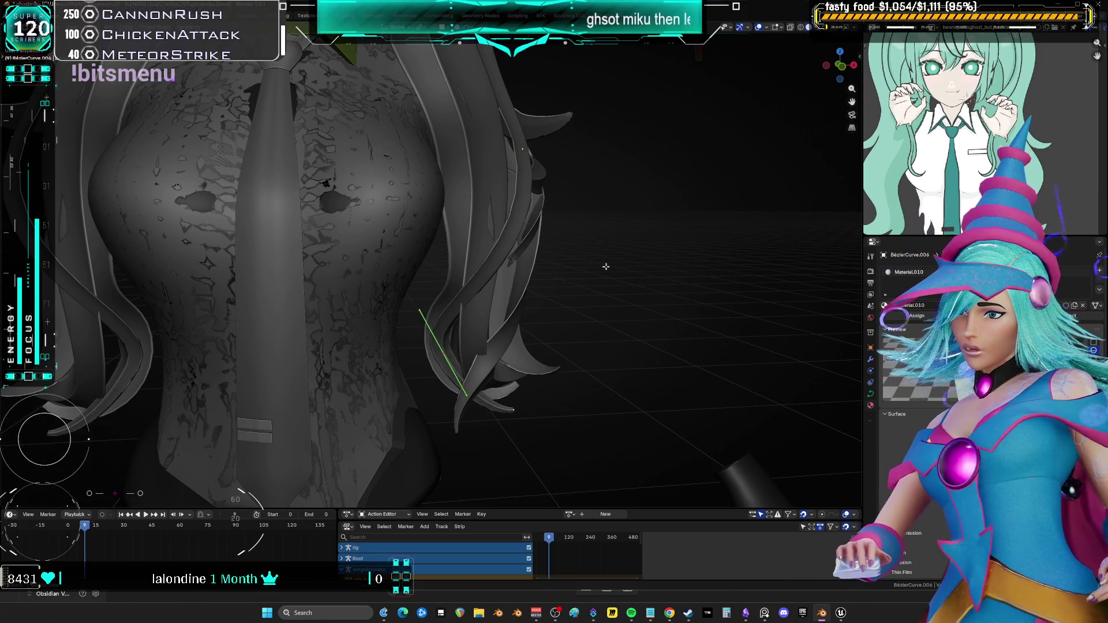
pyautogui.click(620, 325)
pyautogui.keyDown('shift'); pyautogui.click(537, 165); pyautogui.keyUp('shift')
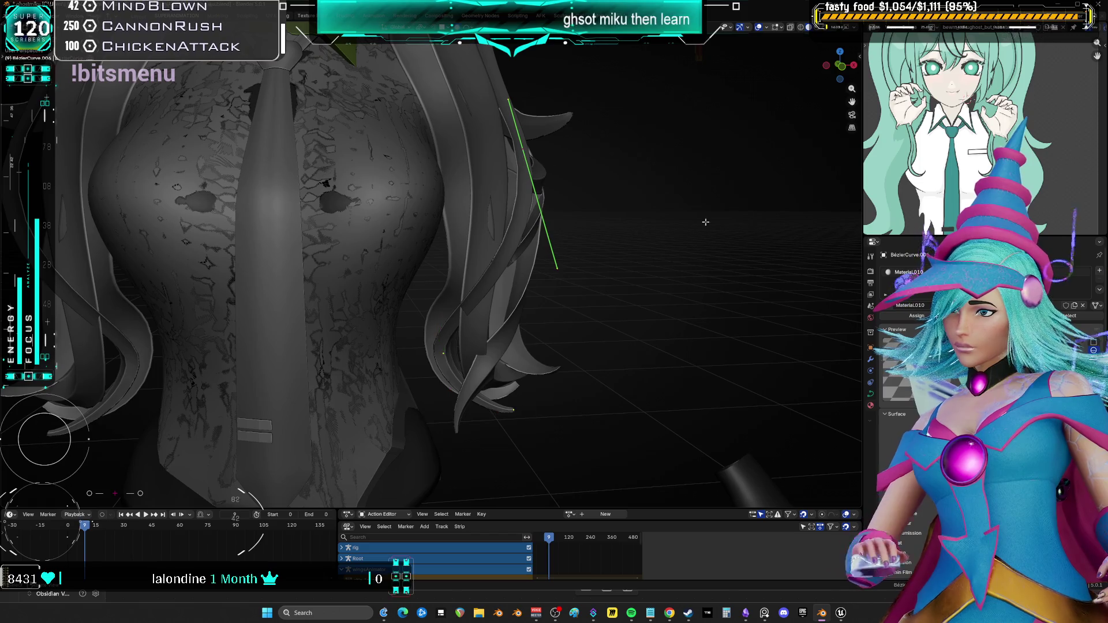
pyautogui.click(660, 200)
# Tilt the strand tip 121° and soft-move the strand points into new positions
pyautogui.moveTo(659, 200)
pyautogui.mouseDown(button='middle')
pyautogui.moveTo(612, 289)
pyautogui.moveTo(649, 361)
pyautogui.mouseUp(button='middle')
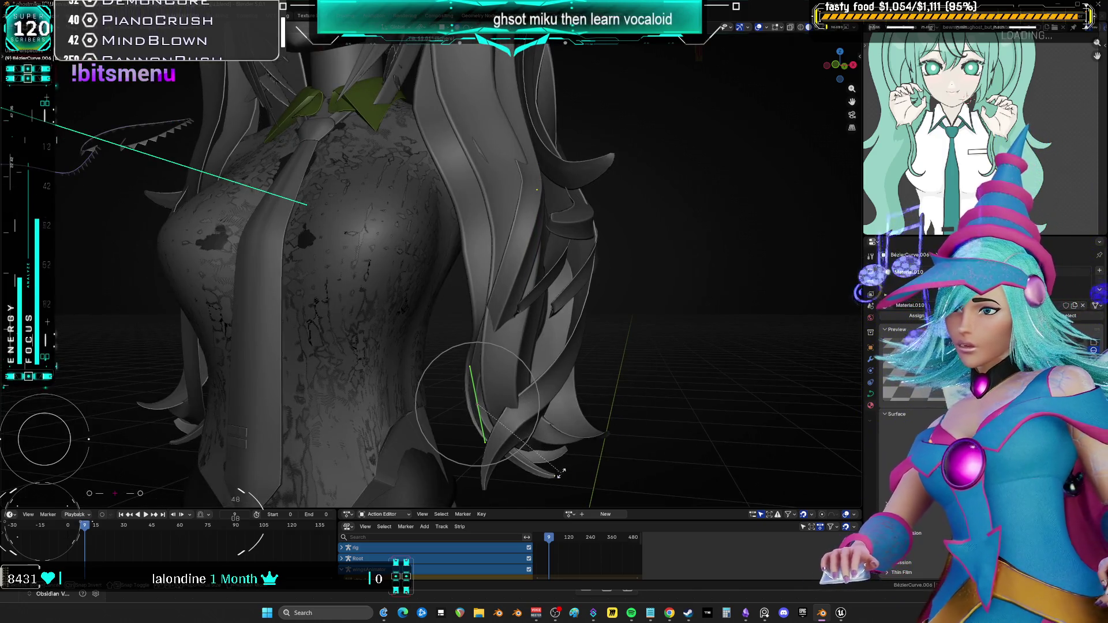
pyautogui.click(560, 473)
pyautogui.moveTo(559, 473); pyautogui.dragTo(594, 393, button='middle')
pyautogui.click(641, 424)
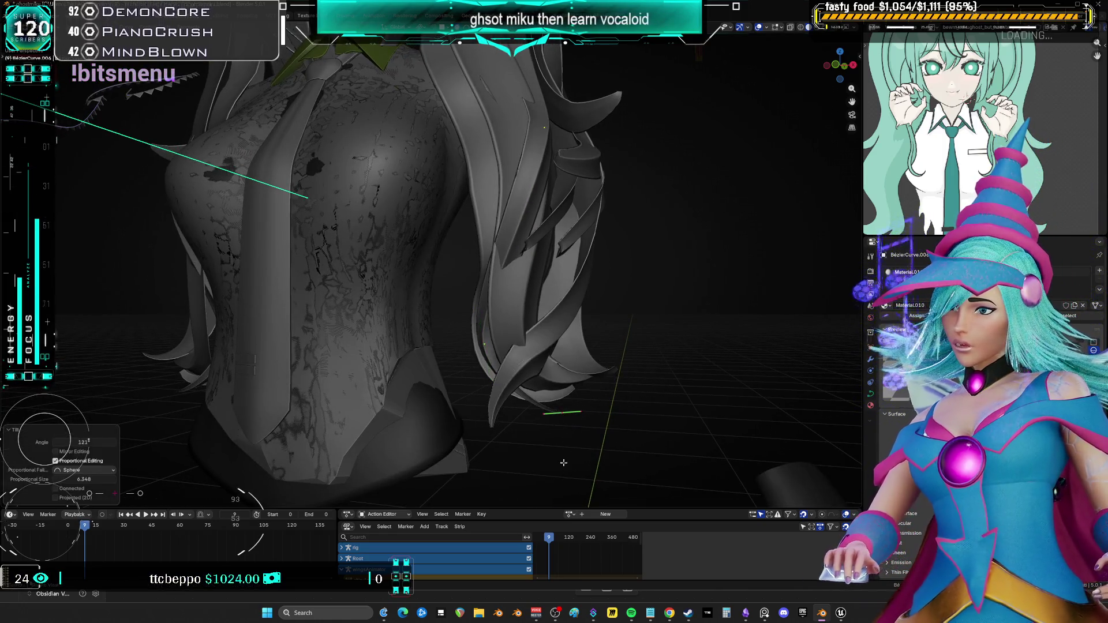
pyautogui.moveTo(642, 424); pyautogui.dragTo(503, 432, button='middle')
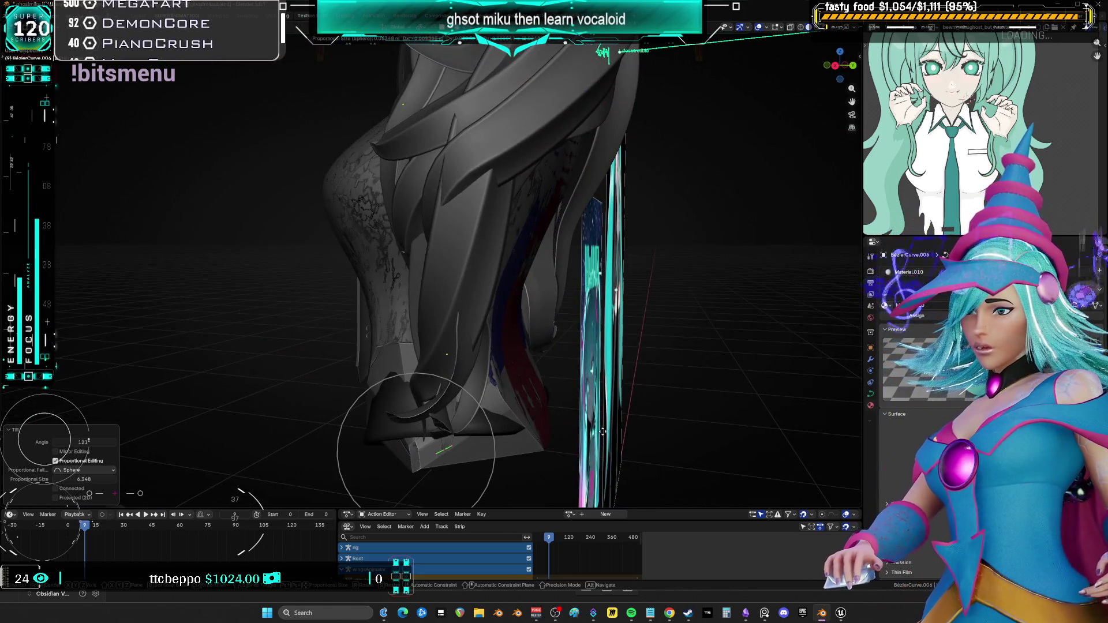
pyautogui.click(602, 431)
pyautogui.moveTo(603, 432)
pyautogui.mouseDown(button='middle')
pyautogui.moveTo(556, 420)
pyautogui.moveTo(508, 370)
pyautogui.moveTo(439, 366)
pyautogui.moveTo(638, 384)
pyautogui.mouseUp(button='middle')
pyautogui.press('g')
pyautogui.click(422, 366)
pyautogui.press('g')
pyautogui.click(650, 385)
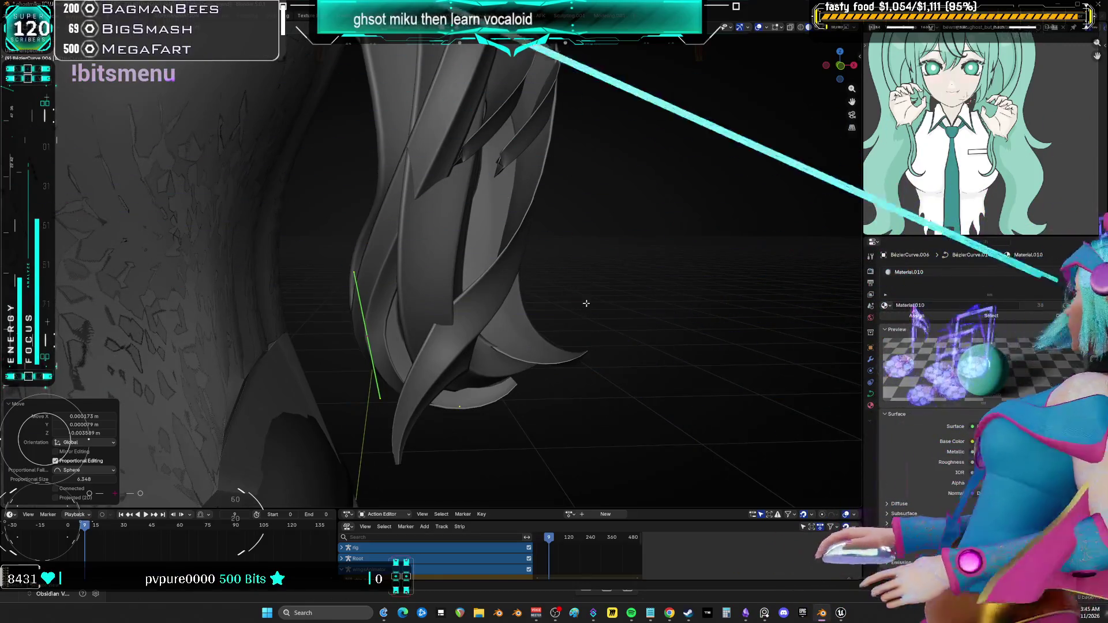
# Tilt another strand -10.7, rotate it 37°, then back -5.61°
pyautogui.moveTo(586, 303)
pyautogui.mouseDown(button='middle')
pyautogui.moveTo(610, 242)
pyautogui.moveTo(454, 351)
pyautogui.mouseUp(button='middle')
pyautogui.click(500, 326)
pyautogui.click(661, 311)
pyautogui.moveTo(661, 311)
pyautogui.mouseDown(button='middle')
pyautogui.moveTo(537, 402)
pyautogui.moveTo(647, 399)
pyautogui.moveTo(504, 320)
pyautogui.moveTo(533, 310)
pyautogui.moveTo(566, 326)
pyautogui.moveTo(585, 298)
pyautogui.mouseUp(button='middle')
pyautogui.click(556, 339)
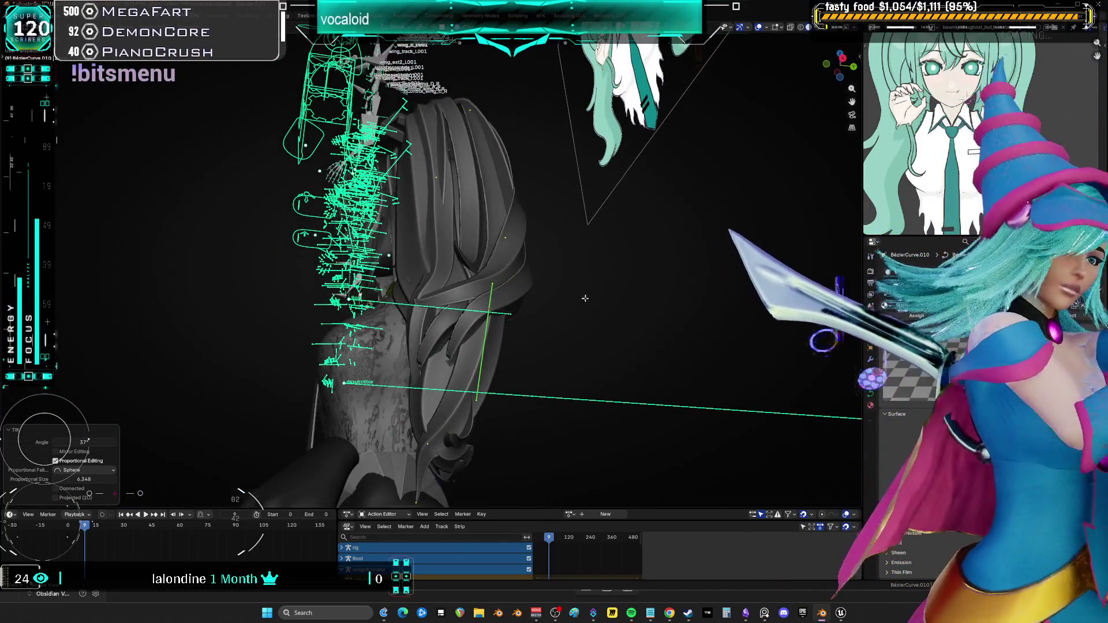
pyautogui.press('r')
pyautogui.click(544, 255)
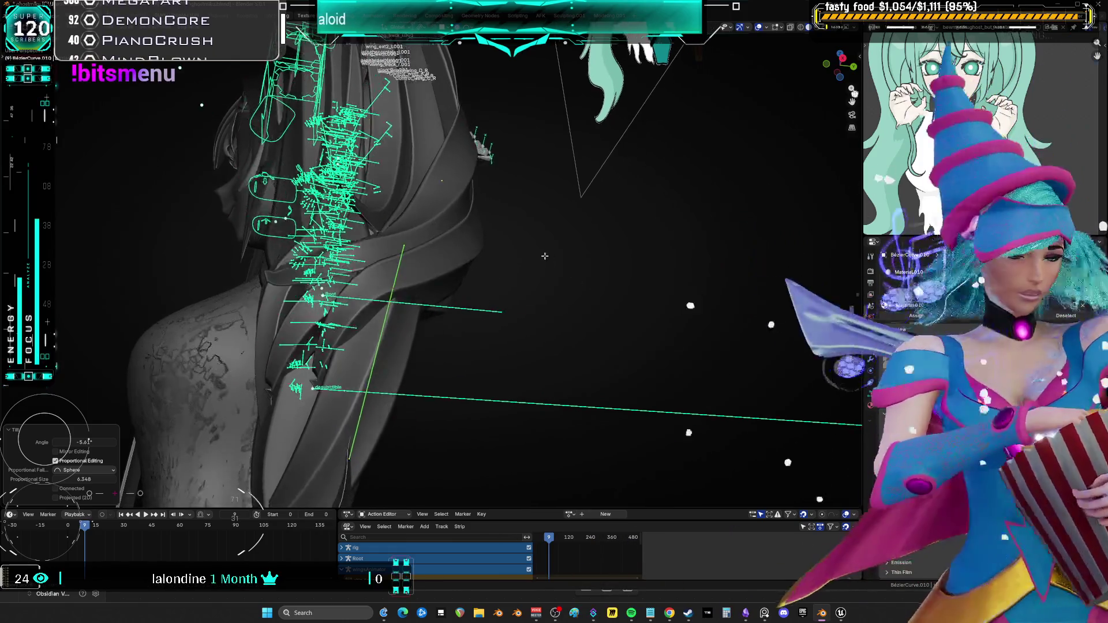
pyautogui.moveTo(545, 256)
pyautogui.mouseDown(button='middle')
pyautogui.moveTo(580, 274)
pyautogui.moveTo(519, 326)
pyautogui.moveTo(361, 378)
pyautogui.moveTo(378, 387)
pyautogui.mouseUp(button='middle')
# Move the strand points with falloff, rotate them 32.2° and shrink them to 0.869
pyautogui.press('g')
pyautogui.click(599, 300)
pyautogui.press('r')
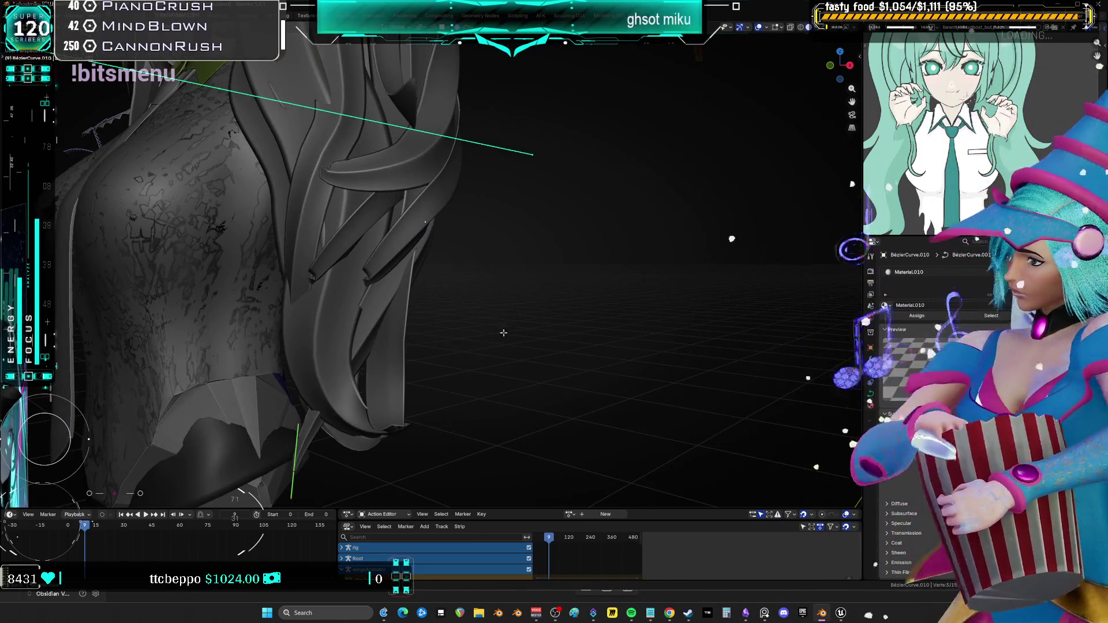
pyautogui.click(427, 416)
pyautogui.press('g')
pyautogui.moveTo(441, 408)
pyautogui.keyDown('alt'); pyautogui.mouseDown(button='middle')
pyautogui.moveTo(503, 354)
pyautogui.moveTo(583, 378)
pyautogui.mouseUp(button='middle'); pyautogui.keyUp('alt')
pyautogui.press('s')
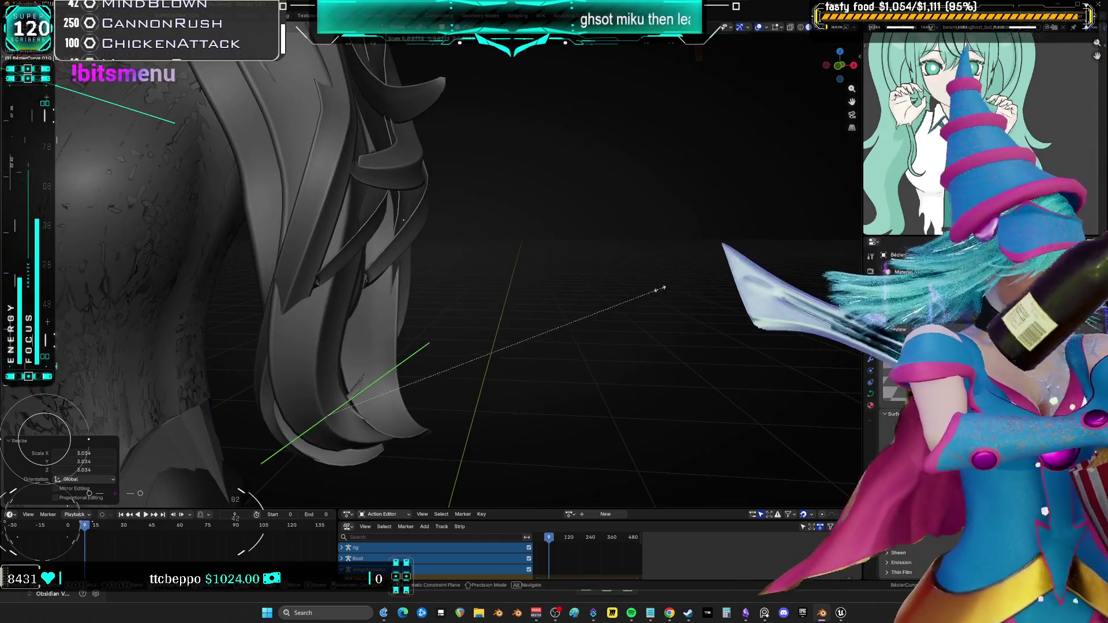
pyautogui.click(660, 286)
pyautogui.moveTo(660, 287); pyautogui.dragTo(575, 266, button='middle')
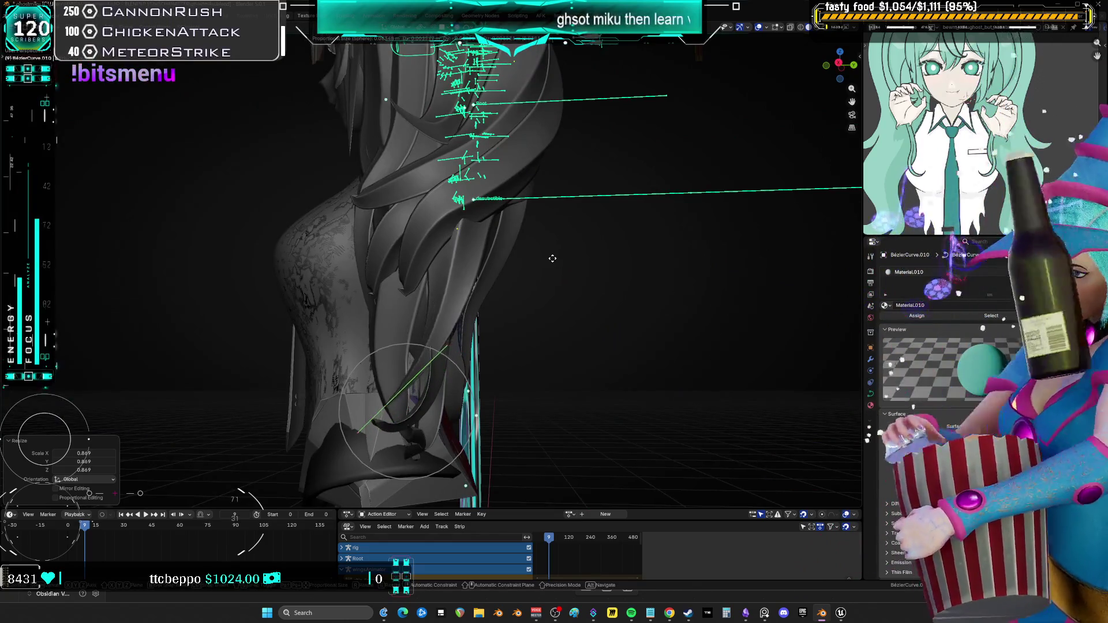
# Select two strand points, move them and rotate the strand -19.6°
pyautogui.click(552, 258)
pyautogui.click(476, 234)
pyautogui.press('g')
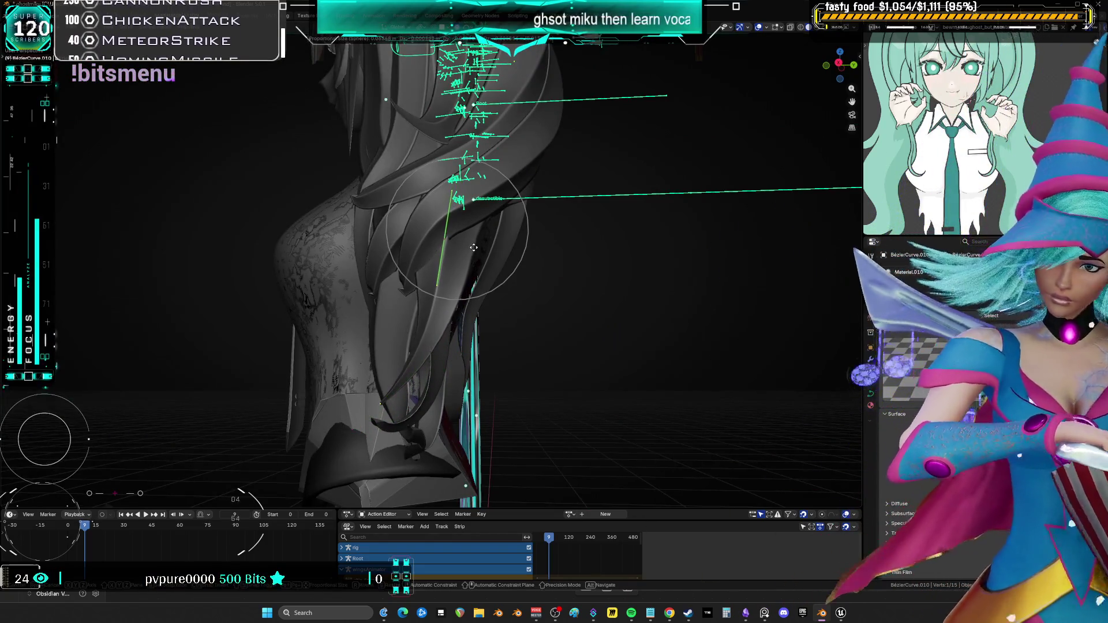
pyautogui.click(473, 247)
pyautogui.moveTo(473, 247); pyautogui.dragTo(573, 257, button='middle')
pyautogui.press('g')
pyautogui.click(579, 261)
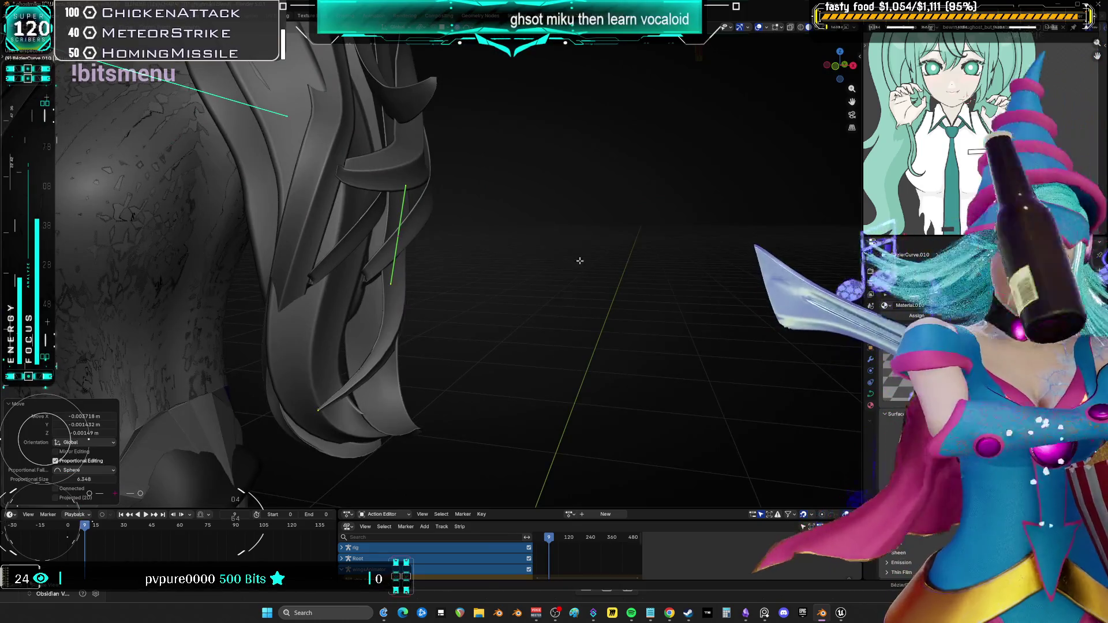
pyautogui.press('r')
pyautogui.click(583, 181)
# Tilt the strand 22.4, tilt again, enlarge it to 1.403 and rotate it 4.9°
pyautogui.press('r')
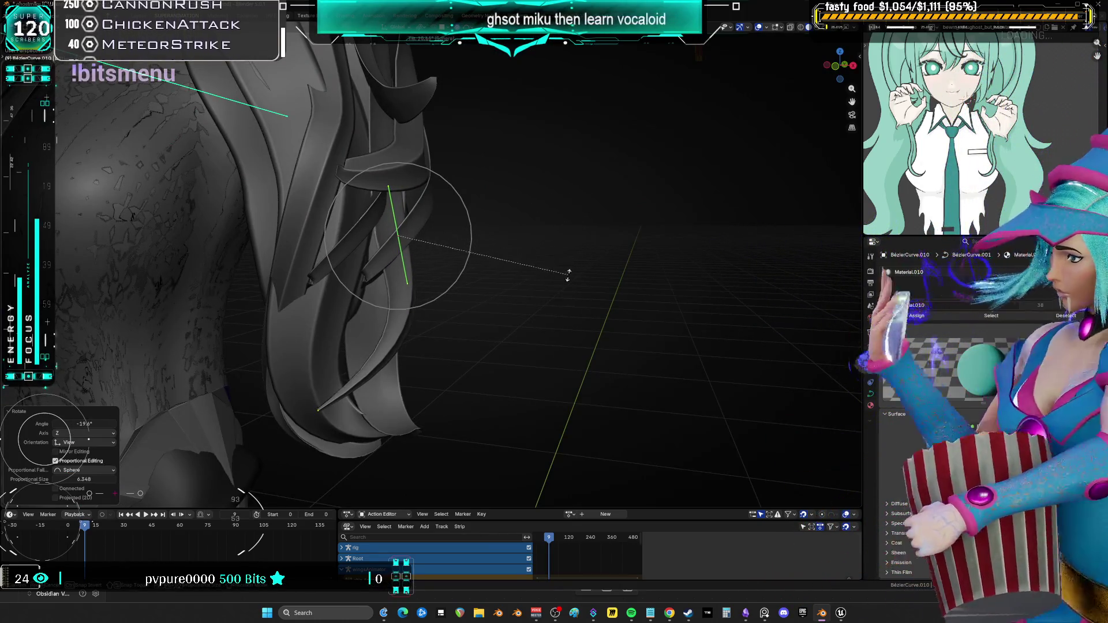
pyautogui.click(571, 291)
pyautogui.moveTo(571, 292)
pyautogui.mouseDown(button='middle')
pyautogui.moveTo(581, 252)
pyautogui.moveTo(699, 287)
pyautogui.mouseUp(button='middle')
pyautogui.hotkey('ctrl', 't')
pyautogui.click(594, 281)
pyautogui.press('s')
pyautogui.click(635, 283)
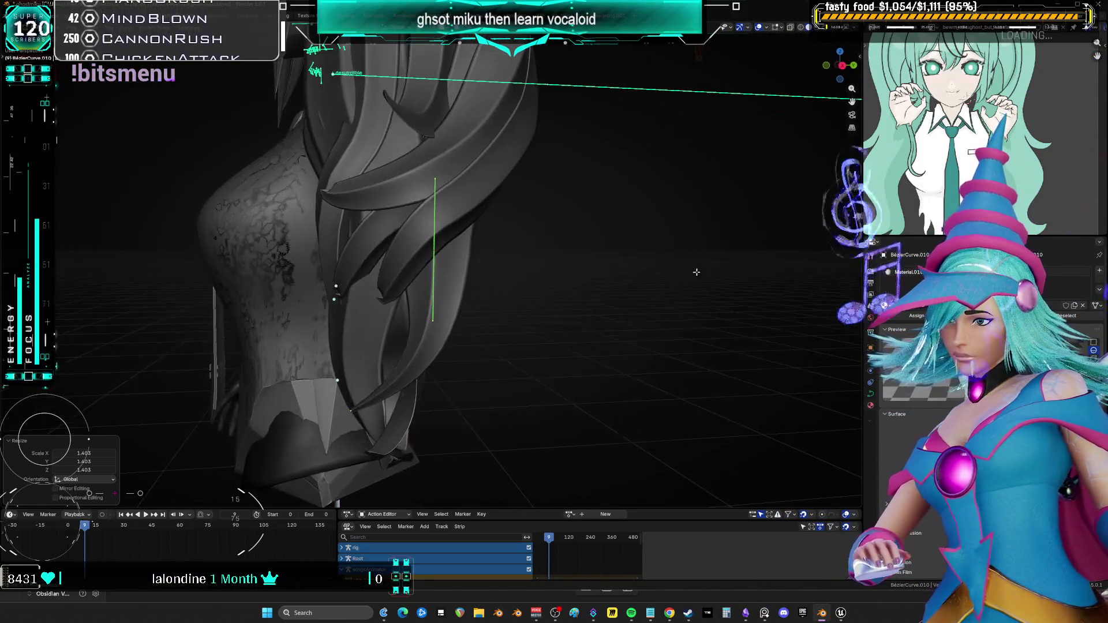
pyautogui.press('r')
pyautogui.click(671, 291)
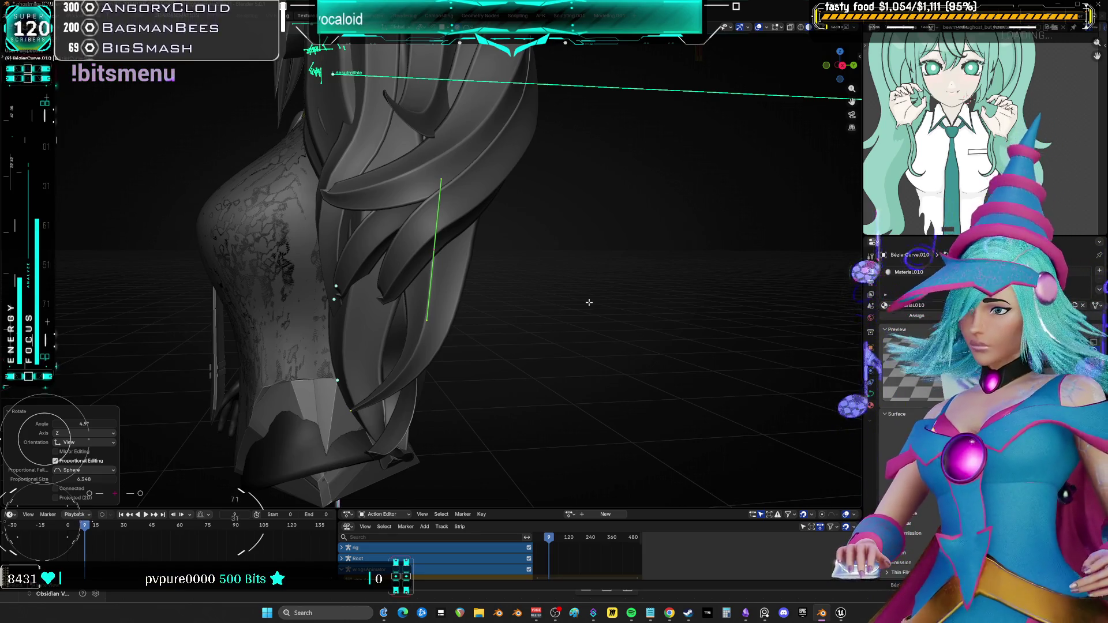
# From a back view, move the strand point slightly along X, then about -0.02 m along Y
pyautogui.moveTo(485, 193)
pyautogui.mouseDown(button='middle')
pyautogui.moveTo(427, 248)
pyautogui.moveTo(483, 213)
pyautogui.moveTo(454, 197)
pyautogui.moveTo(467, 230)
pyautogui.moveTo(462, 273)
pyautogui.moveTo(436, 349)
pyautogui.moveTo(436, 324)
pyautogui.moveTo(549, 340)
pyautogui.moveTo(460, 322)
pyautogui.moveTo(479, 309)
pyautogui.moveTo(431, 327)
pyautogui.mouseUp(button='middle')
pyautogui.press('g')
pyautogui.press('x')
pyautogui.click(463, 330)
pyautogui.press('y')
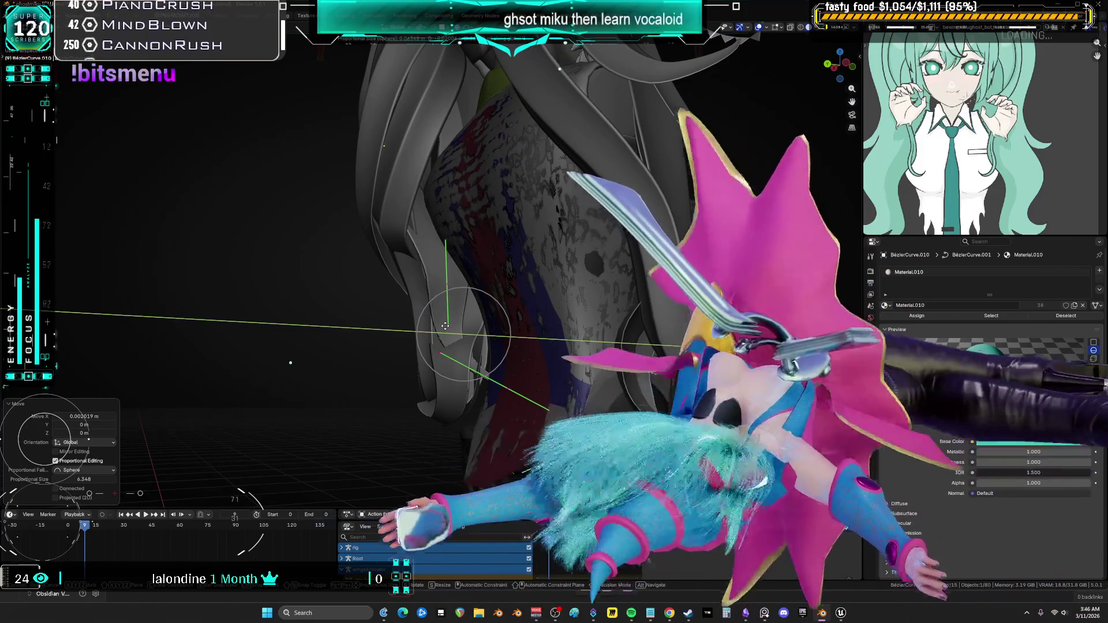
pyautogui.press('Return')
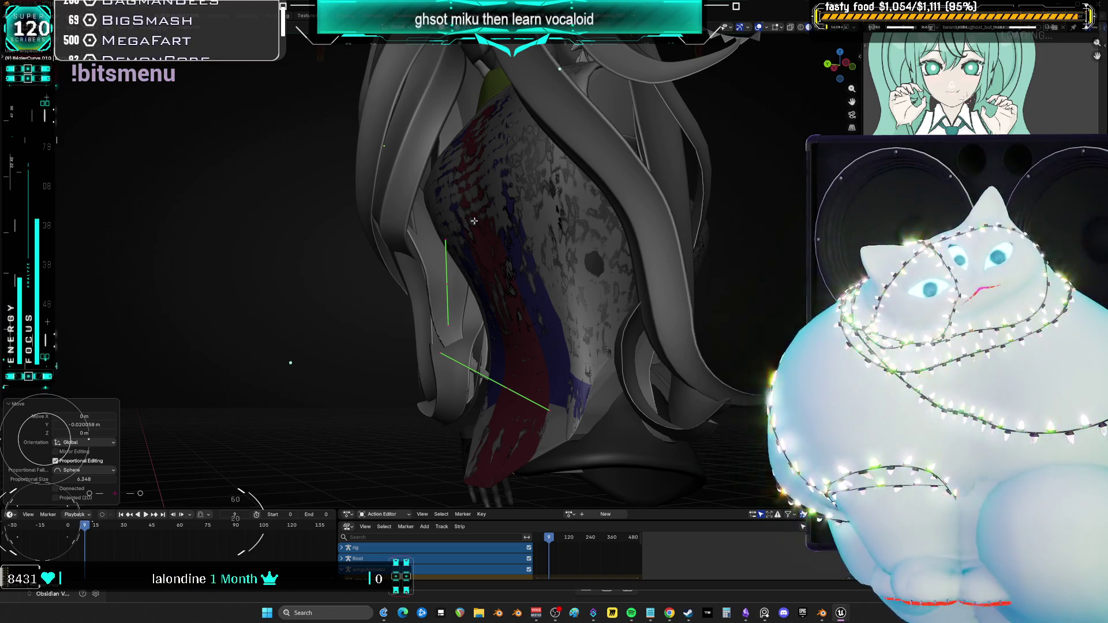
# Select the left twin-tail curve and scale its points to 1.688 in Edit Mode
pyautogui.moveTo(520, 191)
pyautogui.mouseDown(button='middle')
pyautogui.moveTo(438, 340)
pyautogui.moveTo(441, 314)
pyautogui.mouseUp(button='middle')
pyautogui.click(437, 304)
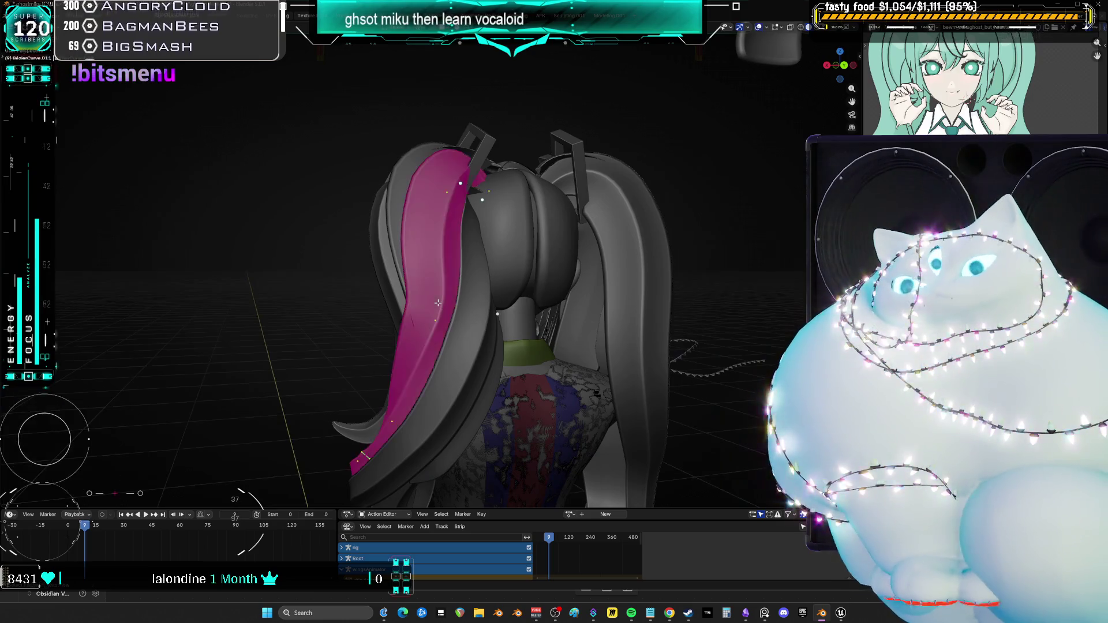
pyautogui.press('Tab')
pyautogui.press('s')
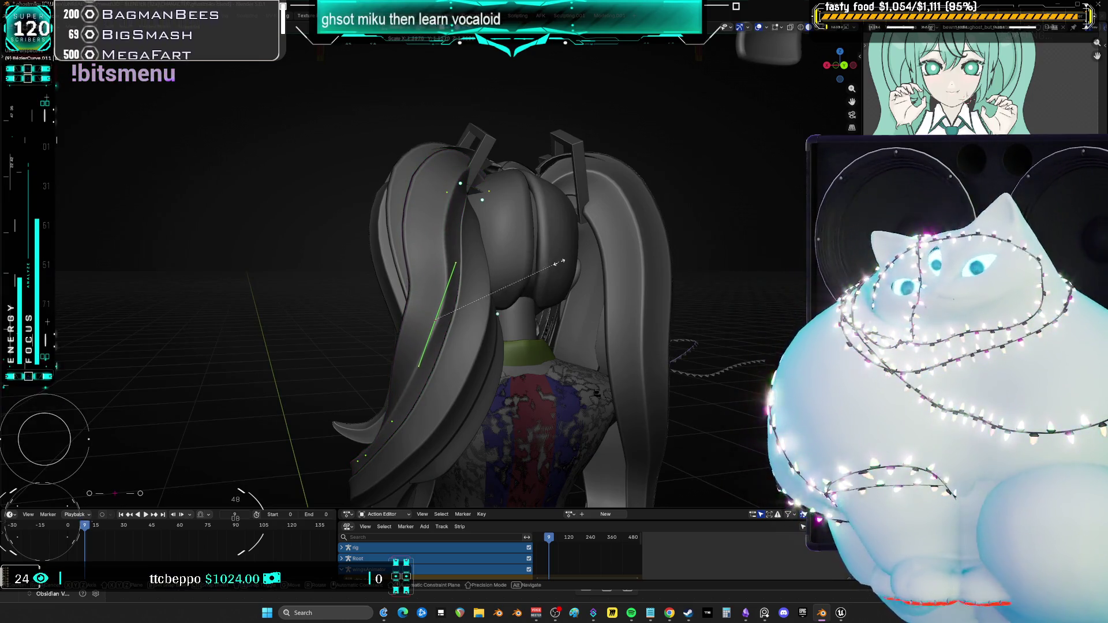
pyautogui.click(551, 272)
pyautogui.moveTo(551, 272); pyautogui.dragTo(545, 234, button='middle')
pyautogui.scroll(1, 544, 234)
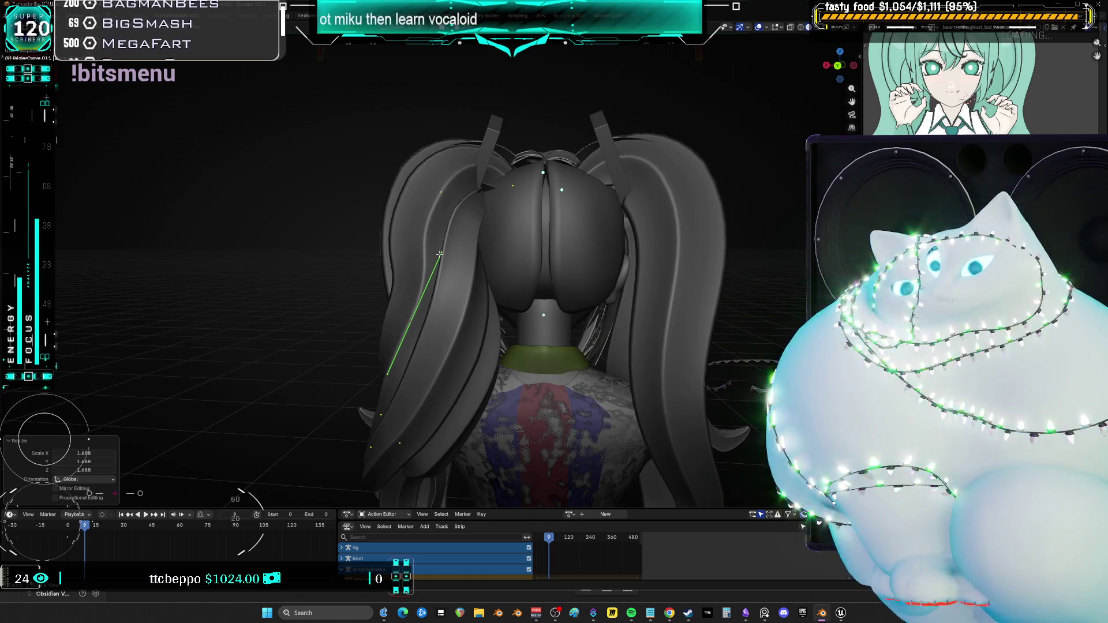
# Set the curve point's handle type to Free and start moving the handle end
pyautogui.press('v')
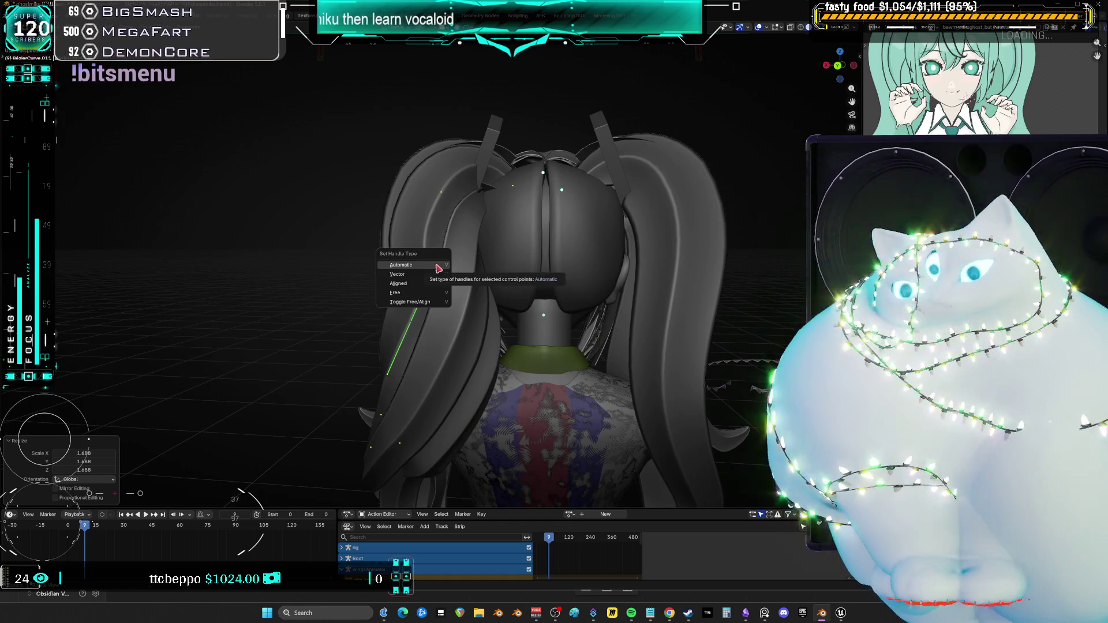
pyautogui.click(427, 291)
pyautogui.click(441, 251)
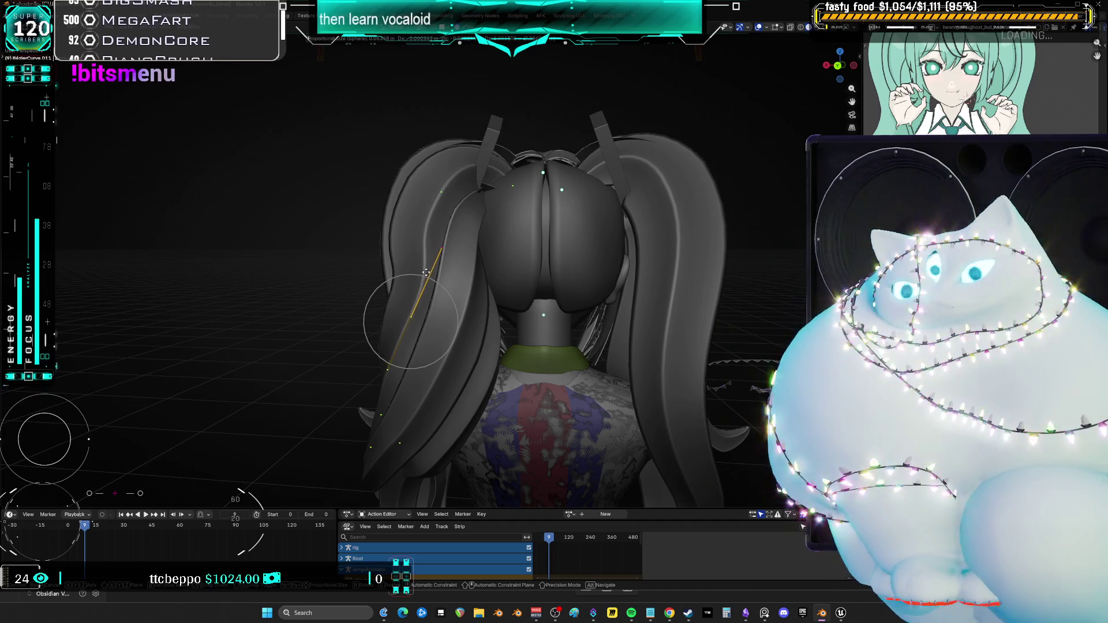
pyautogui.press('g')
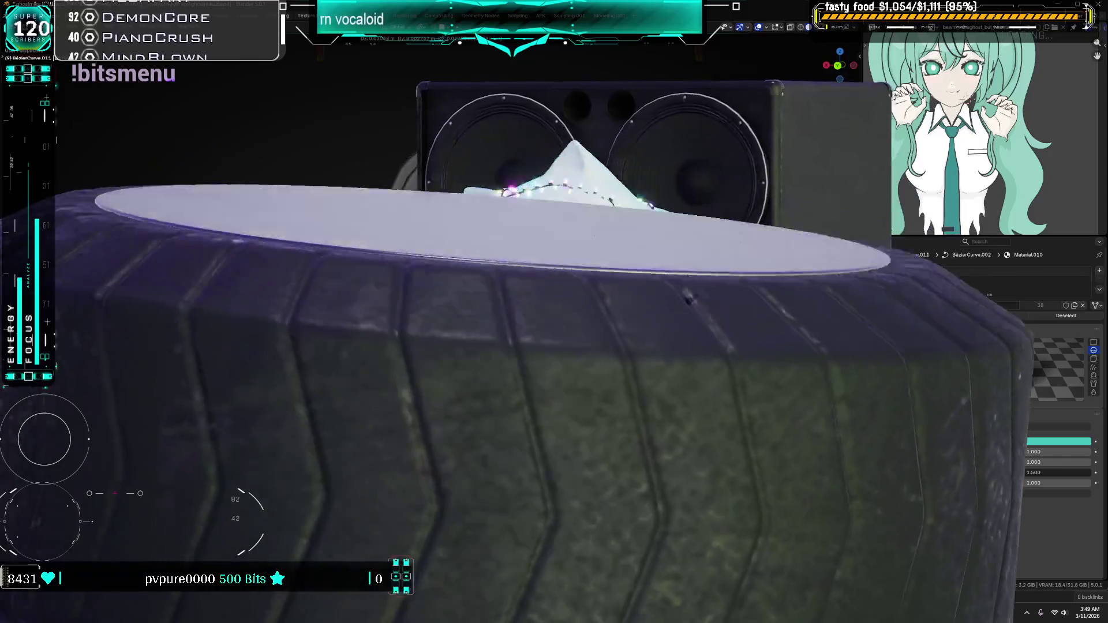
pyautogui.moveTo(520, 346); pyautogui.dragTo(499, 392, button='middle')
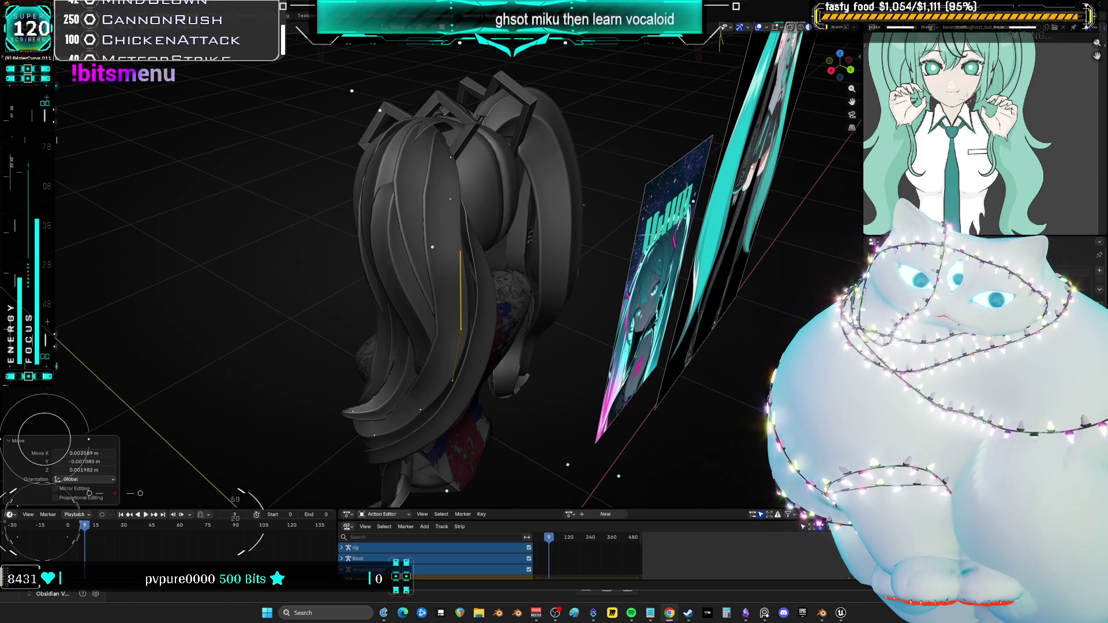
# Orbit to a side view of the hair to check the strand's bend
pyautogui.moveTo(404, 199)
pyautogui.mouseDown(button='middle')
pyautogui.moveTo(425, 199)
pyautogui.moveTo(429, 213)
pyautogui.moveTo(514, 217)
pyautogui.moveTo(581, 293)
pyautogui.mouseUp(button='middle')
# Tilt a hair strand 22.2°, apply a 0.684 transform and nudge its point
pyautogui.click(430, 216)
pyautogui.press('r')
pyautogui.click(520, 225)
pyautogui.hotkey('alt', 's')
pyautogui.click(407, 218)
pyautogui.press('KP_Decimal')
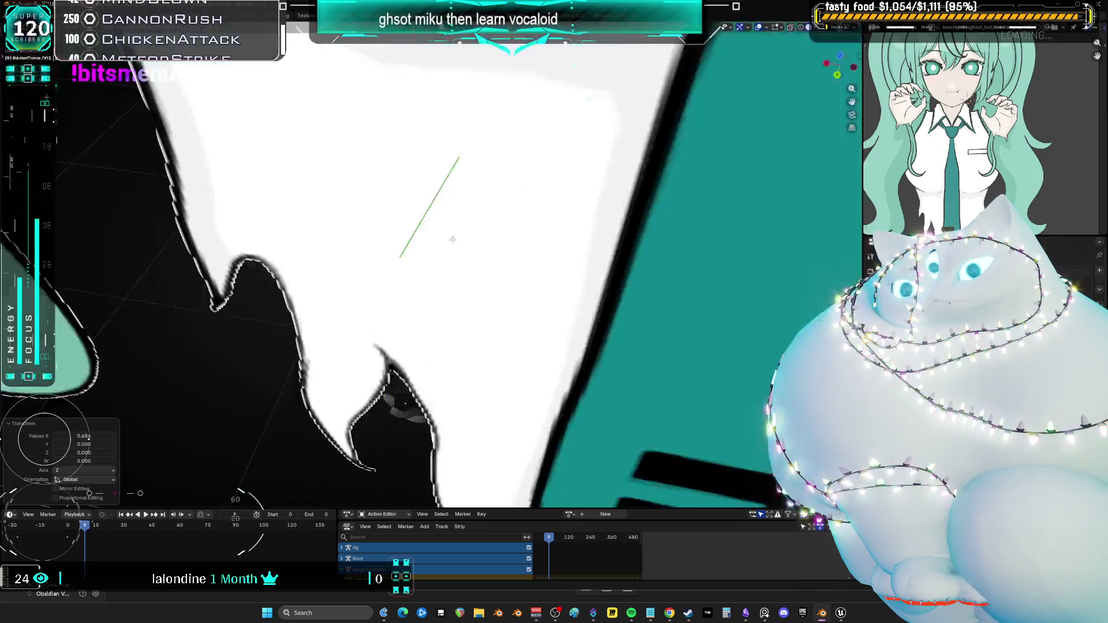
pyautogui.press('g')
pyautogui.click(427, 214)
pyautogui.moveTo(427, 213)
pyautogui.mouseDown(button='middle')
pyautogui.moveTo(541, 183)
pyautogui.moveTo(491, 218)
pyautogui.moveTo(425, 111)
pyautogui.mouseUp(button='middle')
pyautogui.press('g')
pyautogui.click(519, 196)
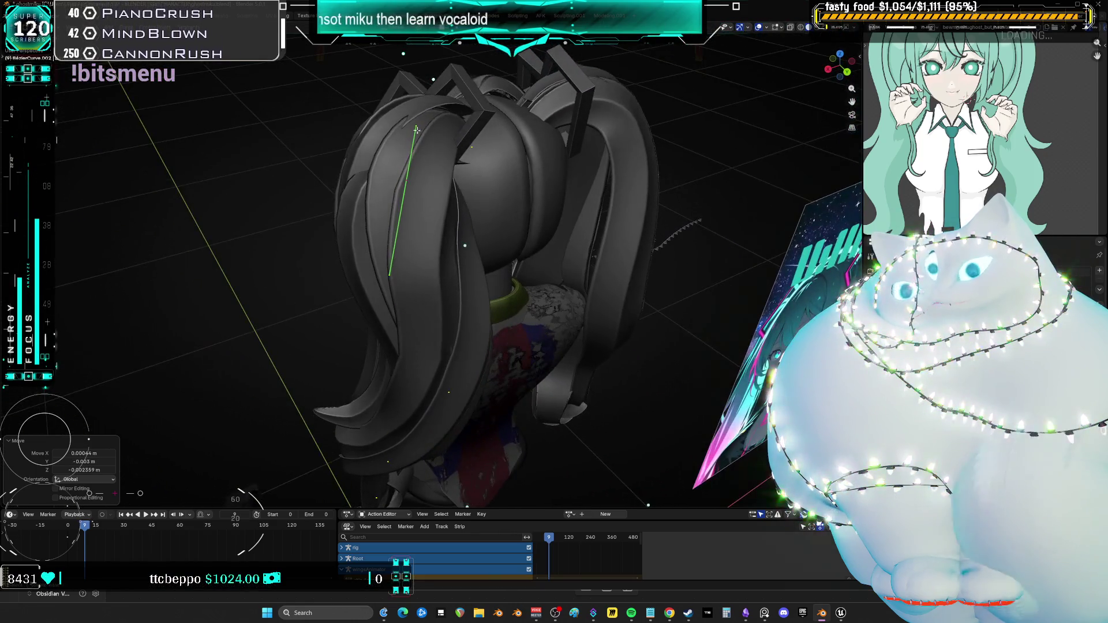
# Box-select the strand's top points, free their handles and straighten the handle vertically
pyautogui.moveTo(426, 111); pyautogui.dragTo(401, 137)
pyautogui.press('v')
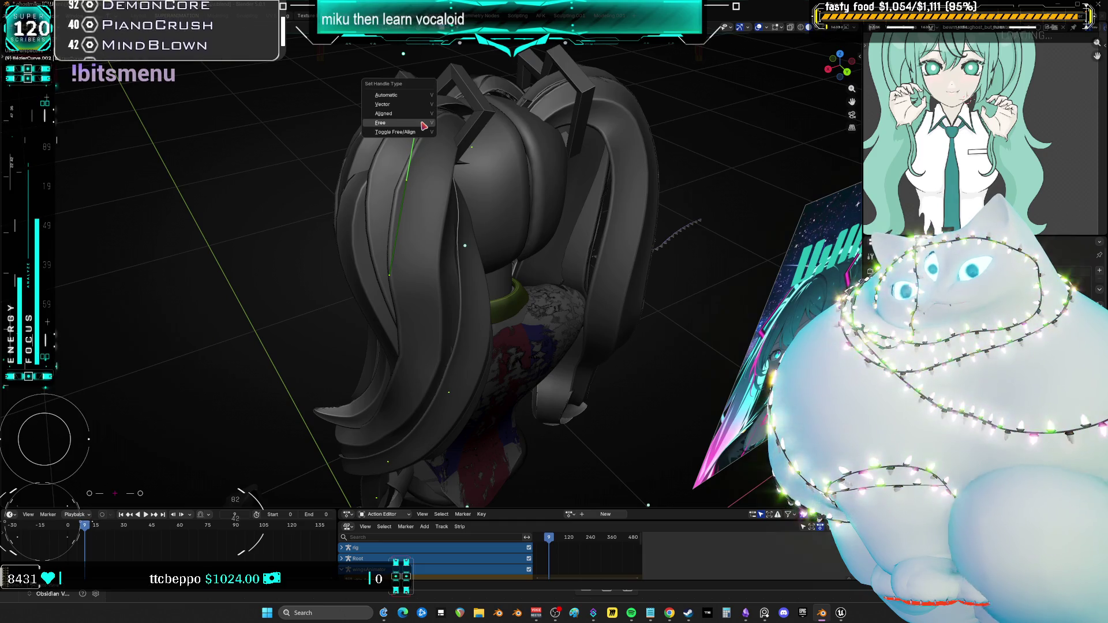
pyautogui.click(424, 125)
pyautogui.press('g')
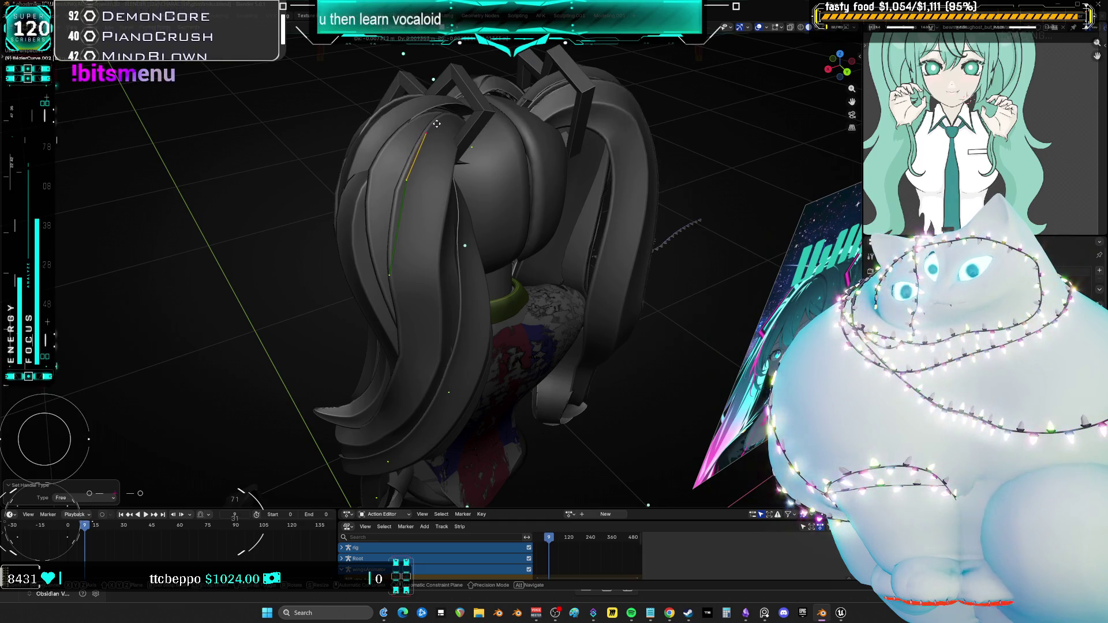
pyautogui.click(448, 119)
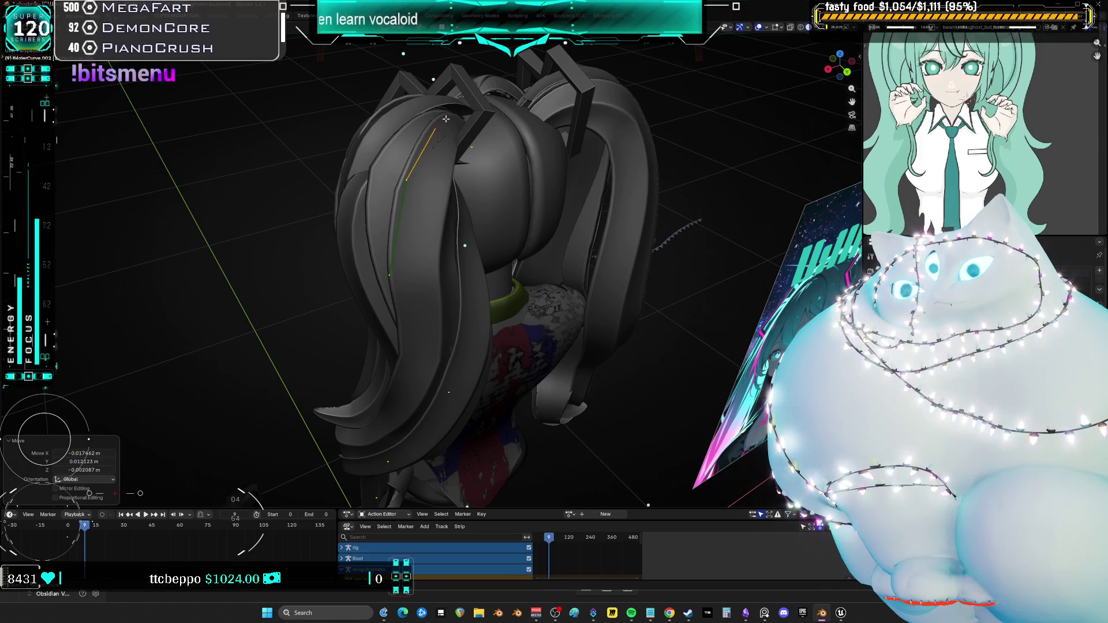
pyautogui.moveTo(448, 119); pyautogui.dragTo(496, 110, button='middle')
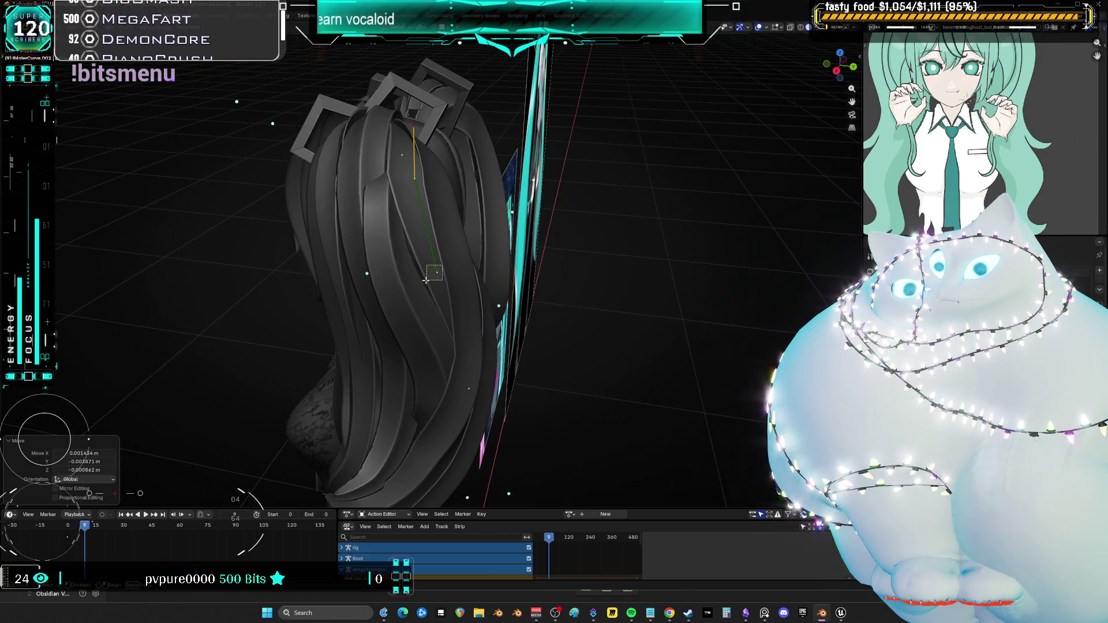
pyautogui.press('g')
pyautogui.click(410, 303)
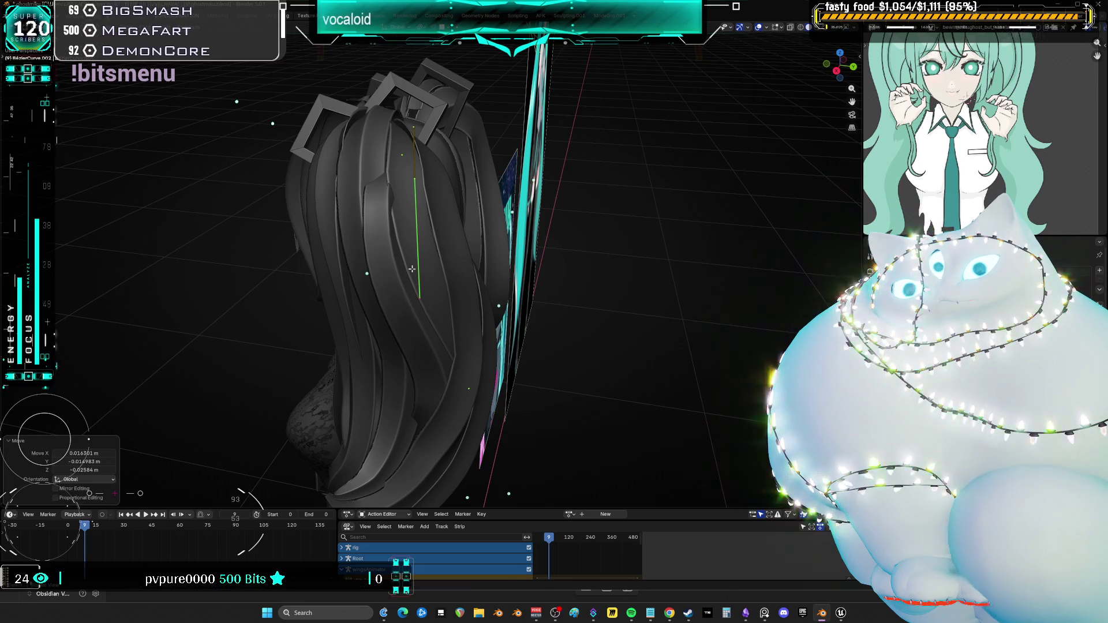
pyautogui.press('g')
pyautogui.click(421, 177)
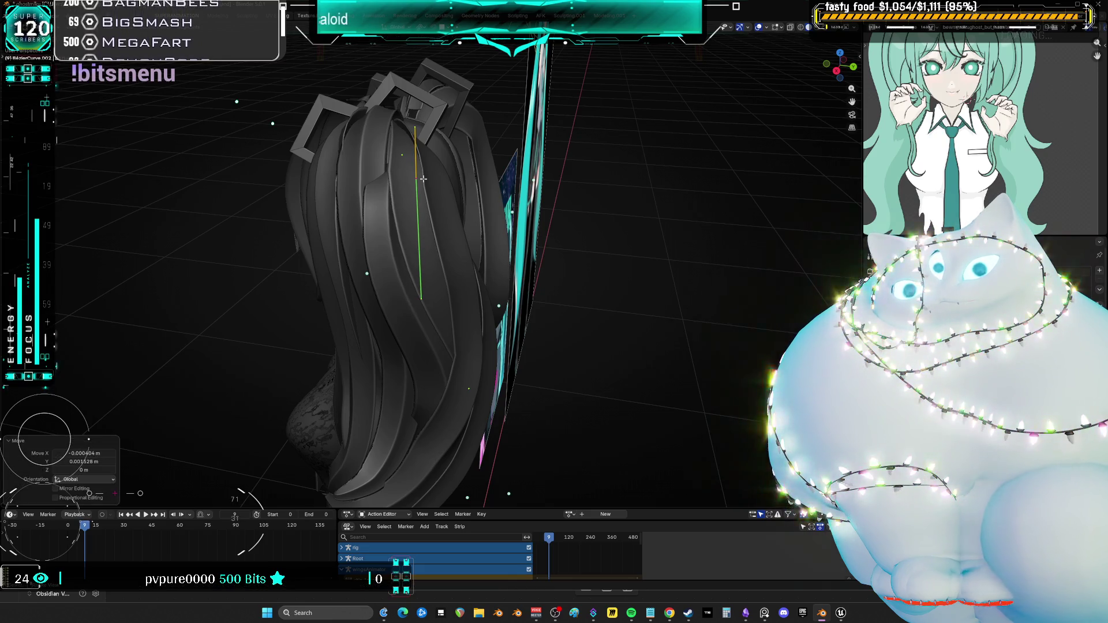